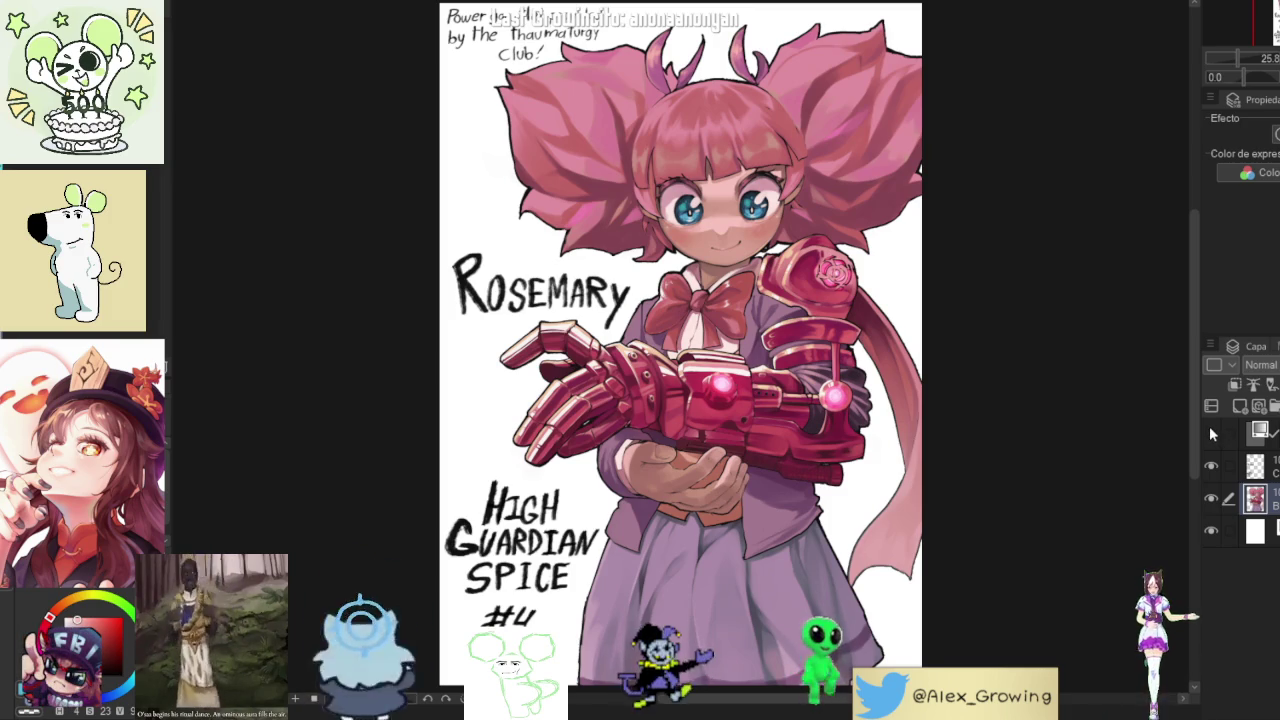
- Show the top Divide-mode overlay layer over the Rosemary artwork and select it
left_click(1211, 432)
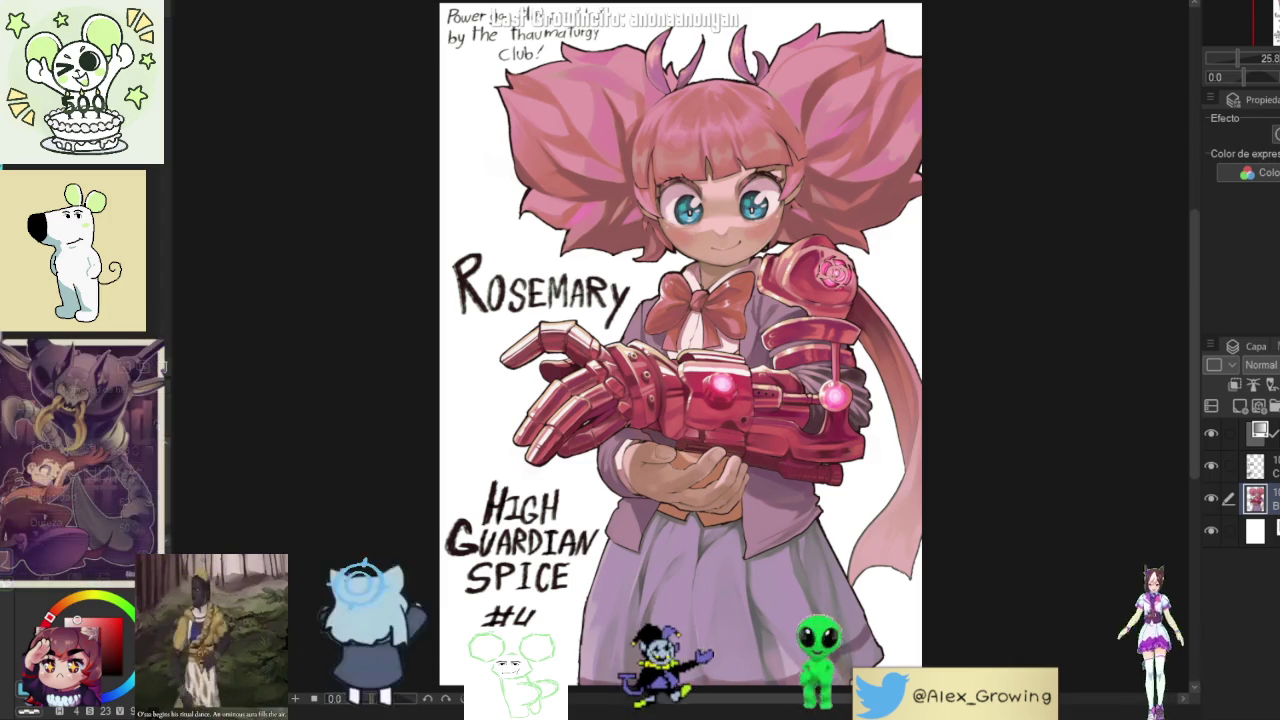
left_click(1258, 432)
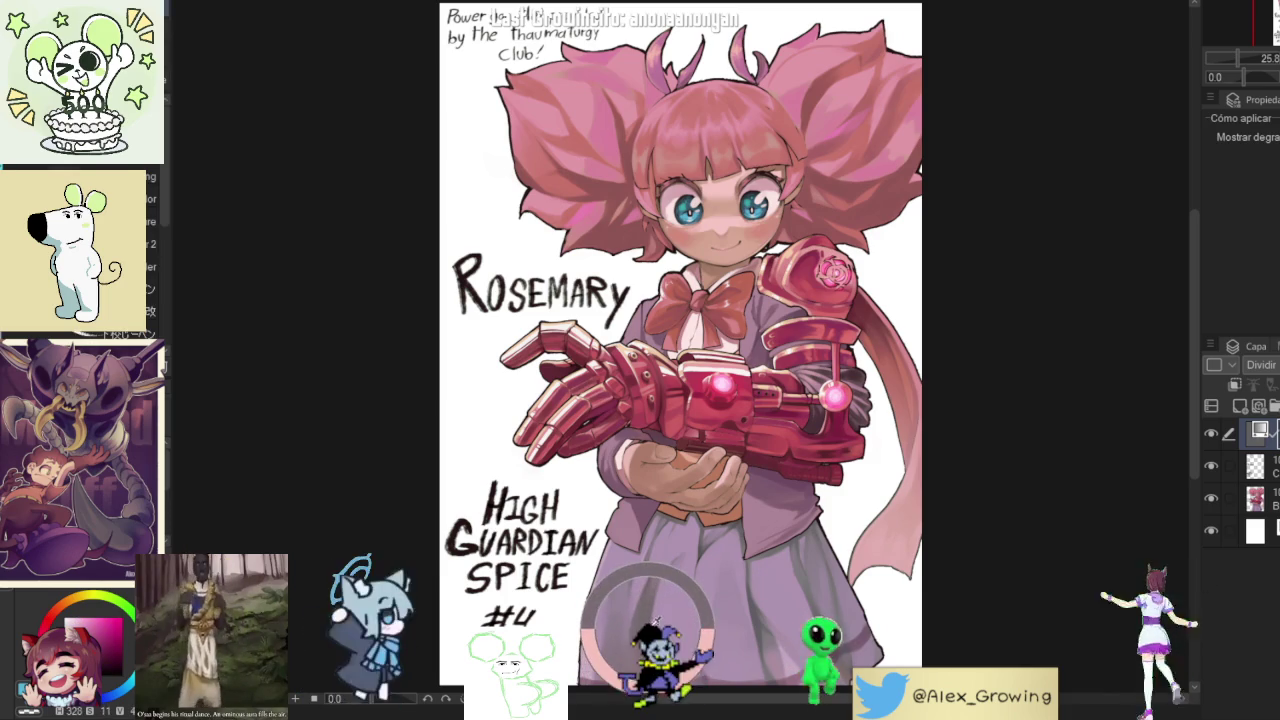
- Compare the Divide overlay on and off, then add the marker texture material over the artwork
left_click(1211, 435)
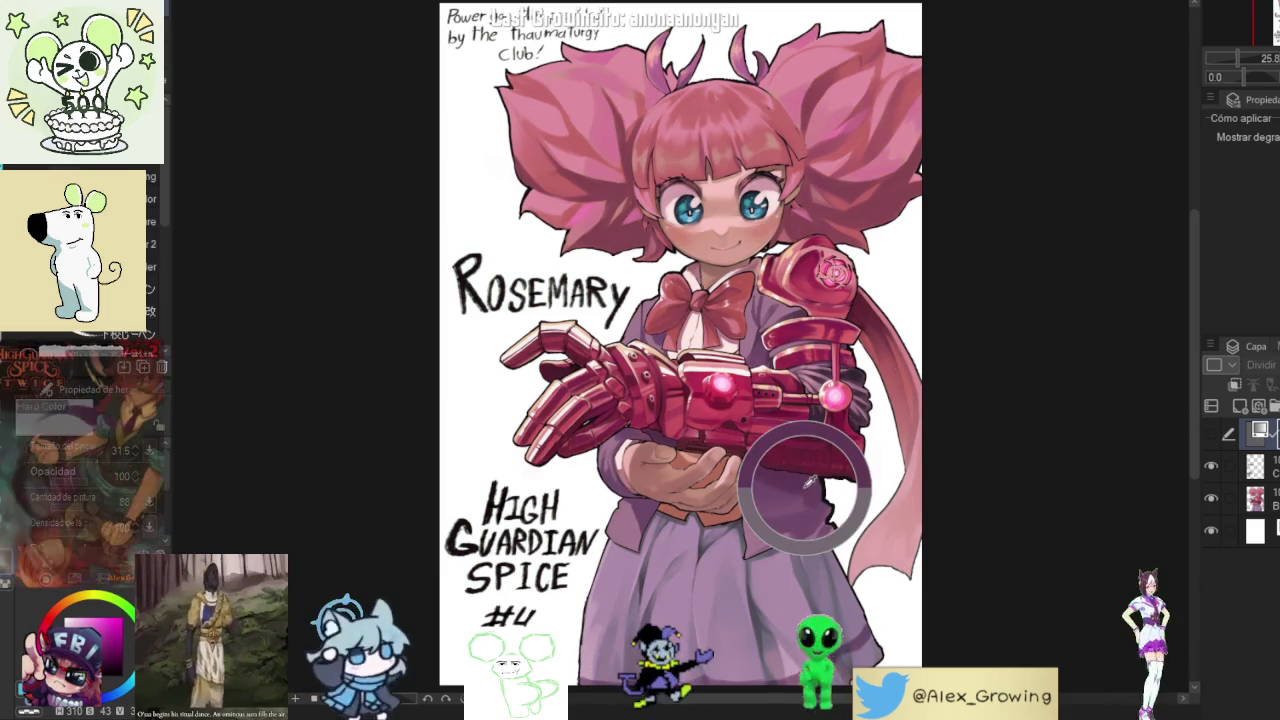
left_click(1211, 433)
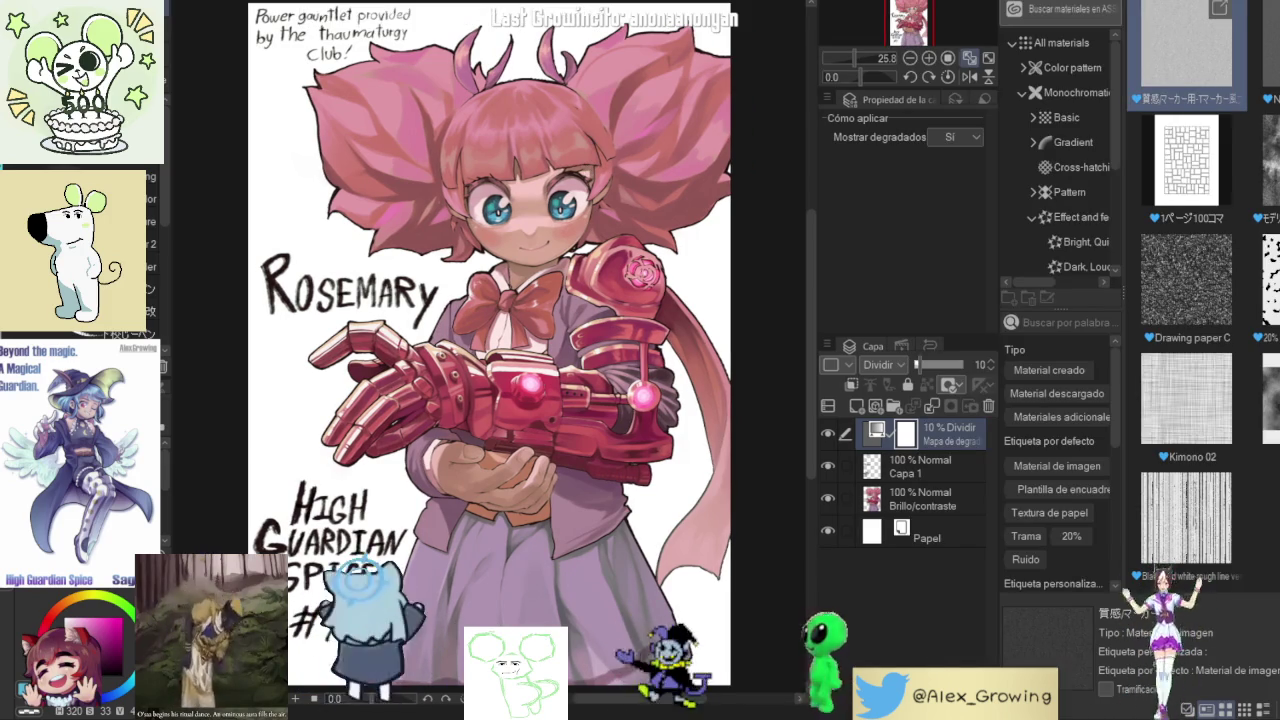
left_click_drag(1185, 45, 580, 153)
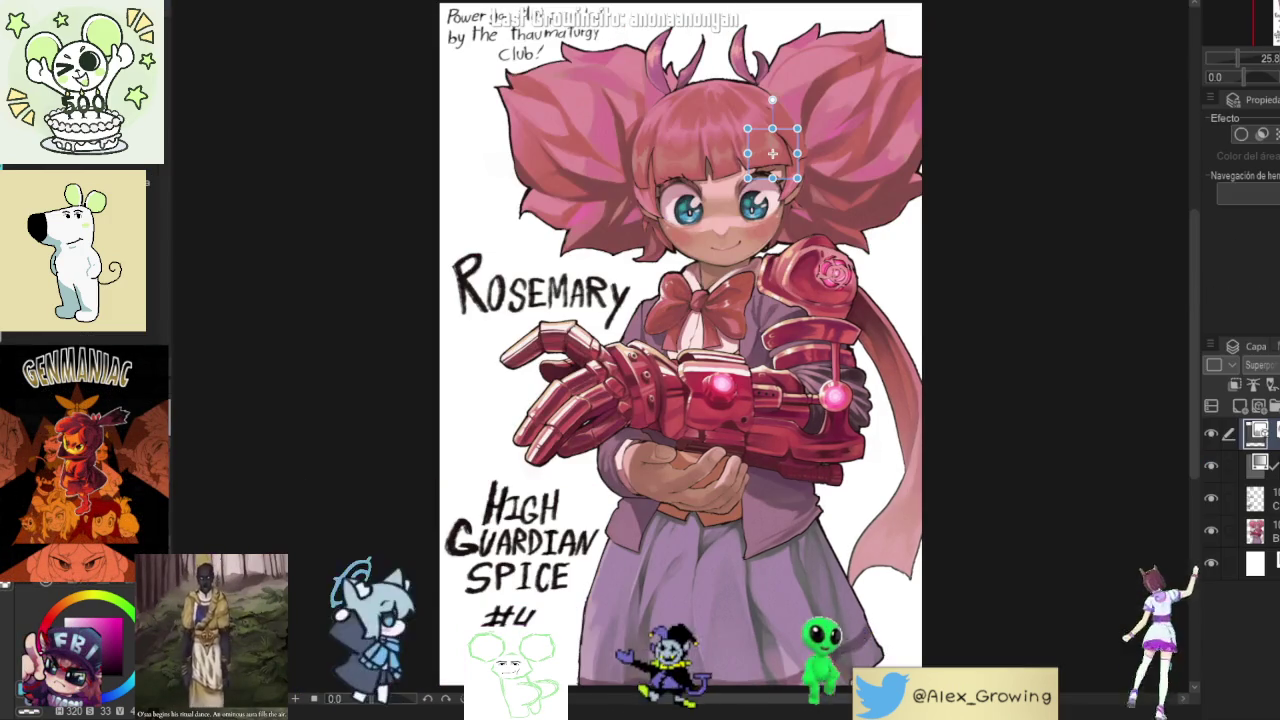
left_click(1206, 431)
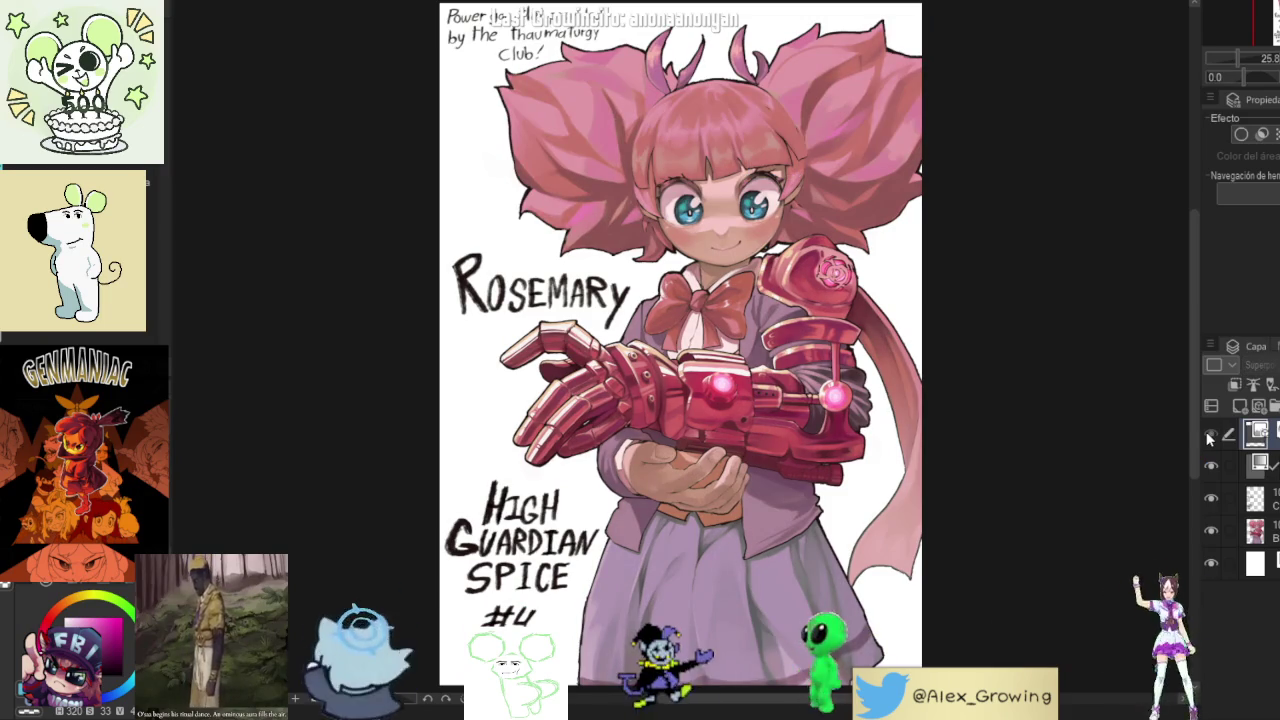
left_click(1206, 431)
left_click(1258, 463)
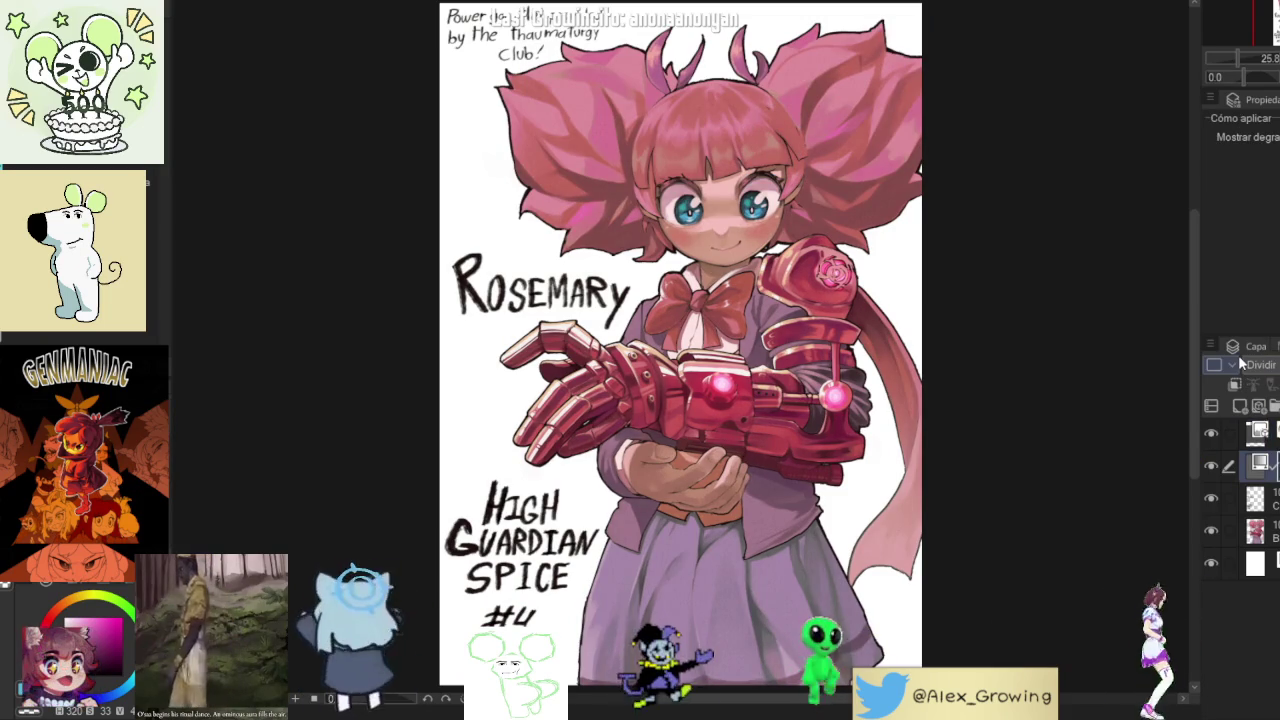
left_click(1258, 431)
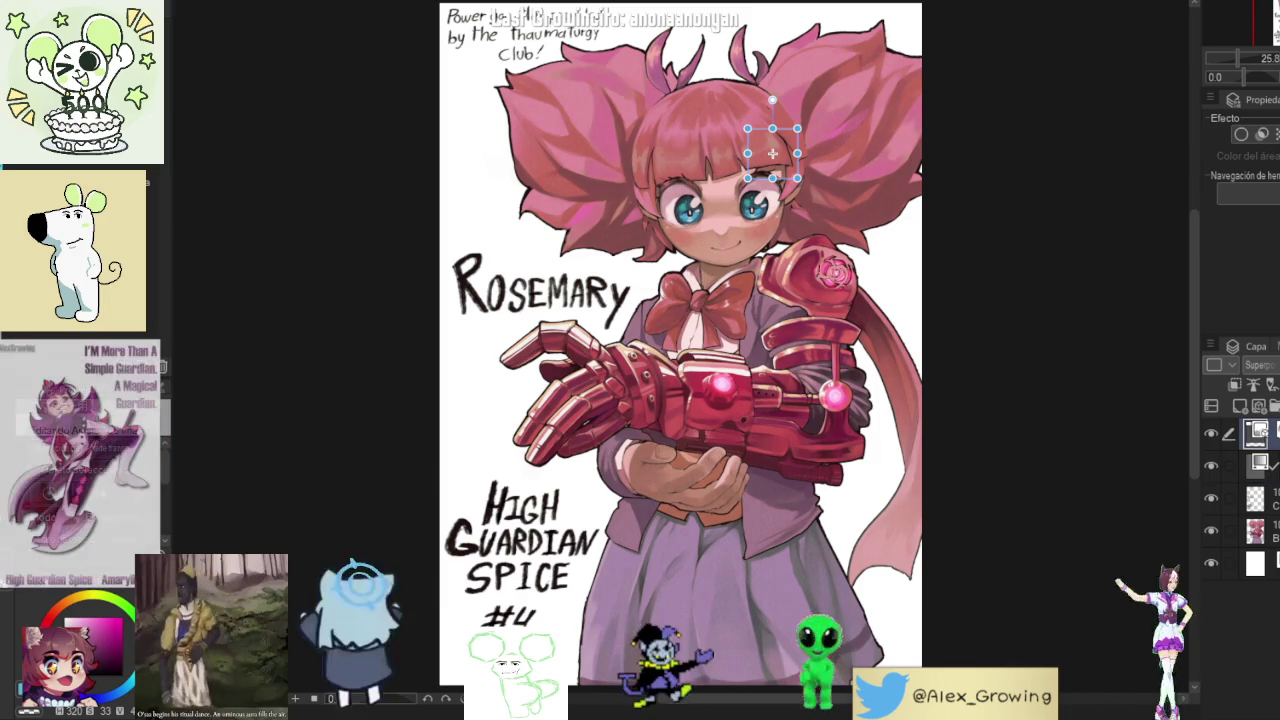
scroll(772, 153, "up", 5)
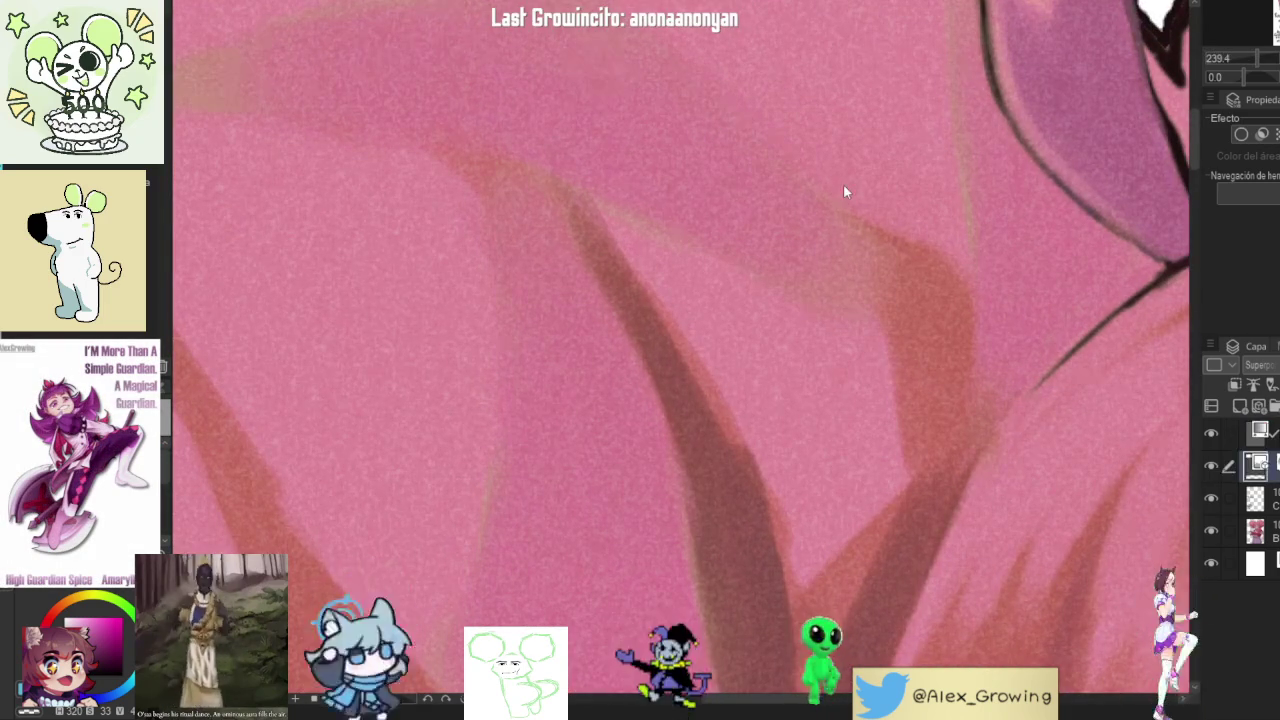
key("alt+bracketright")
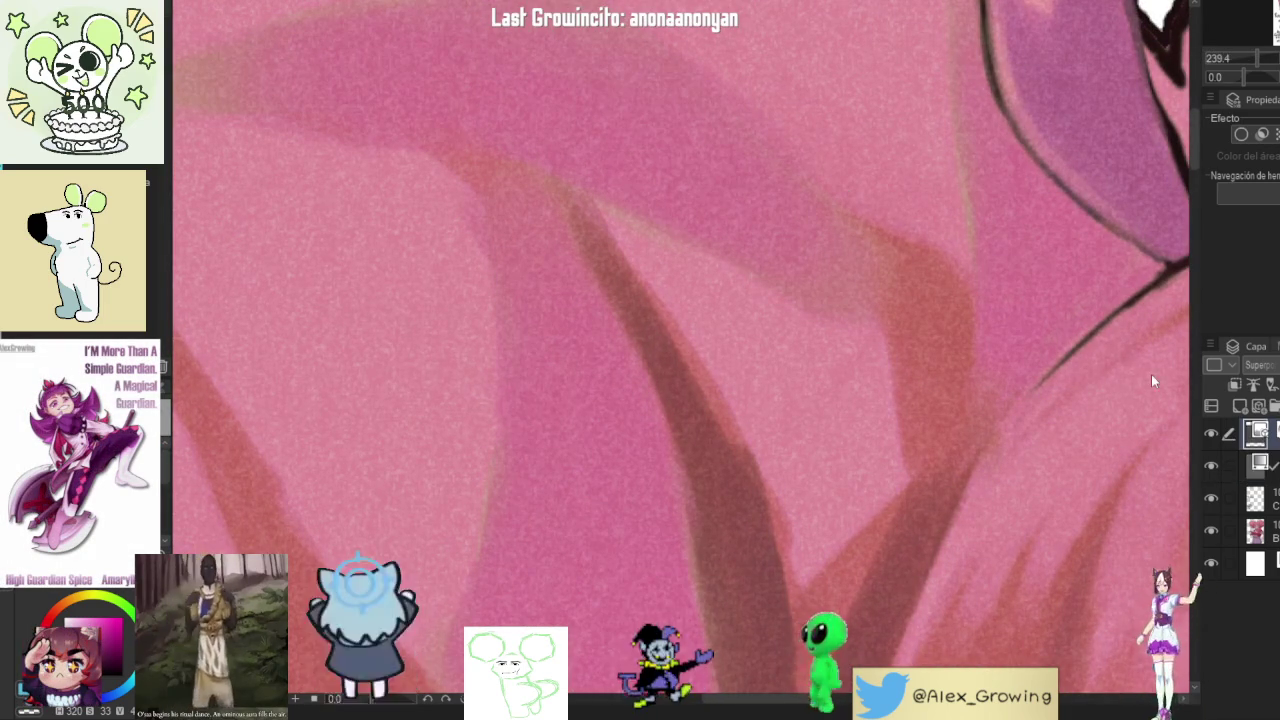
key("alt+bracketleft")
scroll(1046, 340, "down", 2)
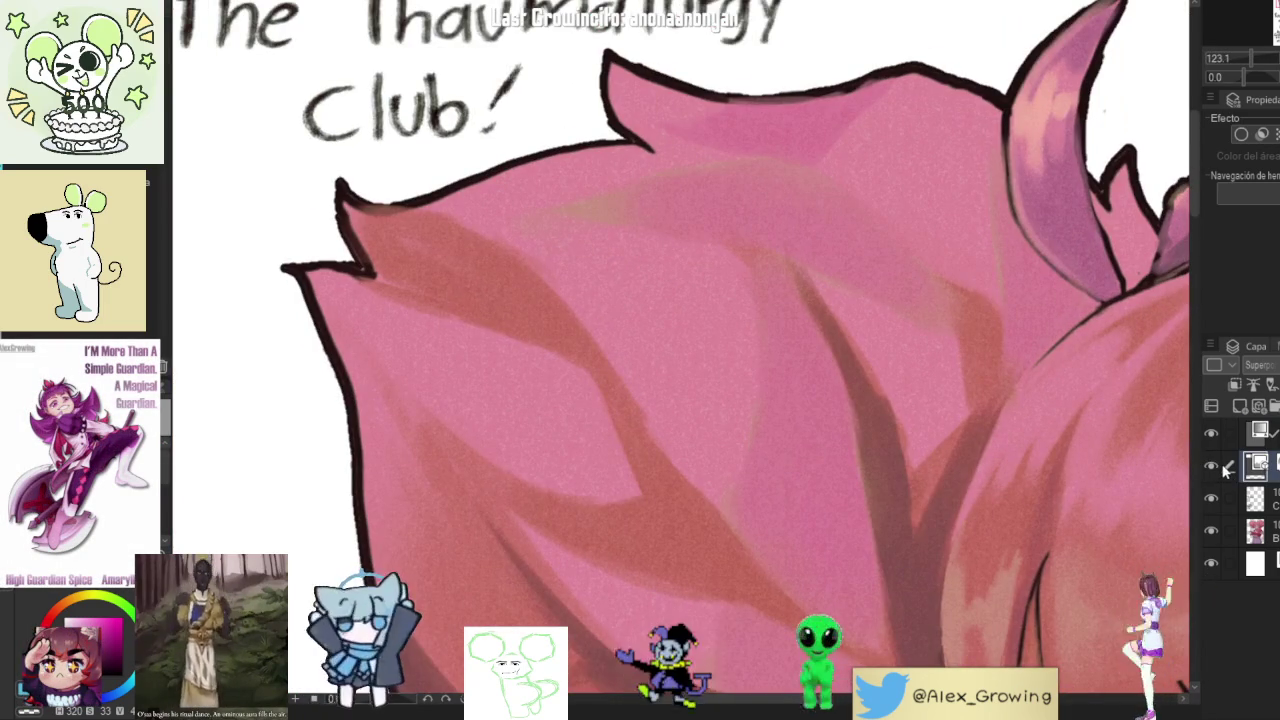
left_click(1211, 460)
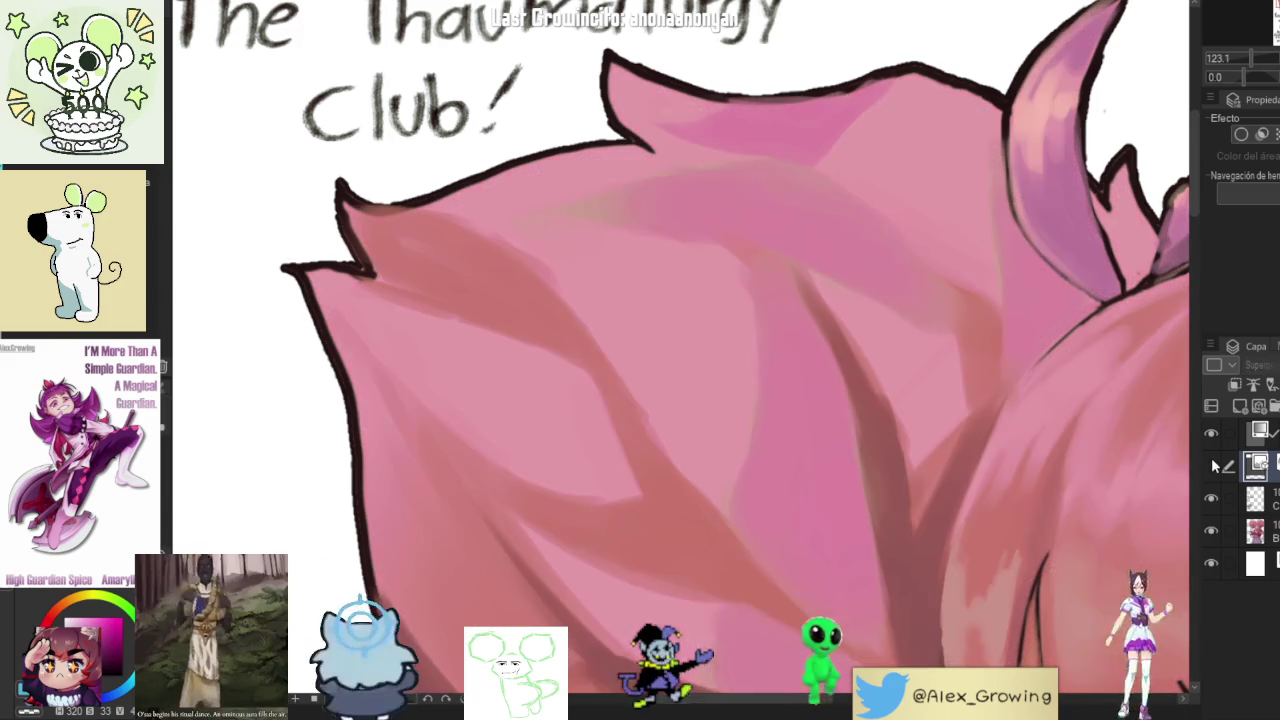
left_click(1211, 460)
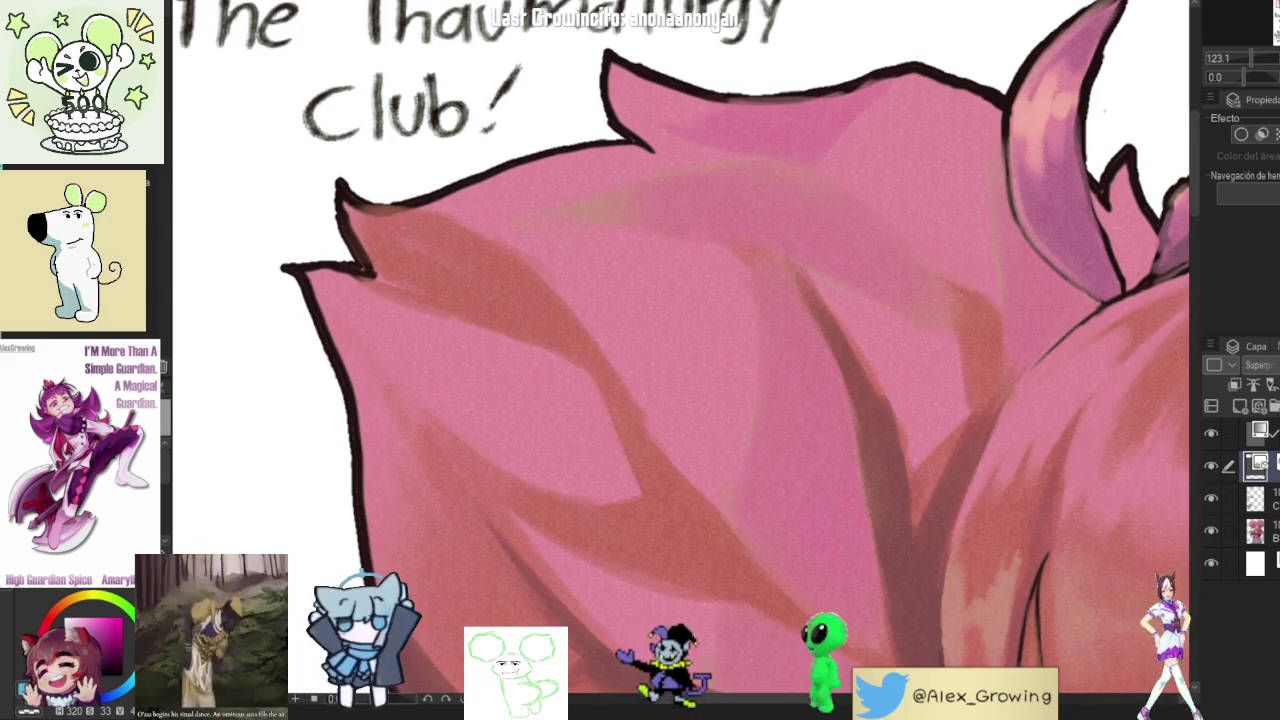
key("o")
key("alt+bracketright")
scroll(743, 343, "down", 1)
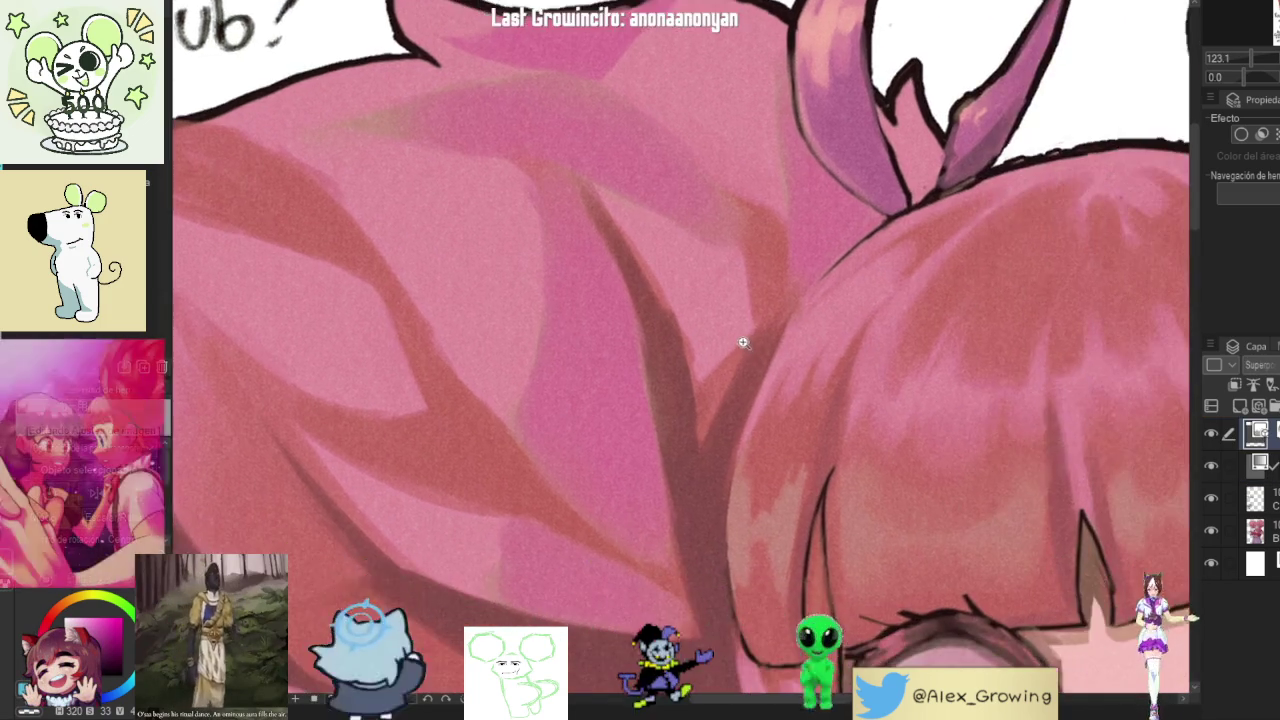
scroll(696, 332, "down", 1)
scroll(677, 172, "down", 2)
- Toggle the texture and Divide overlays off and on to compare their effect
left_click(1211, 436)
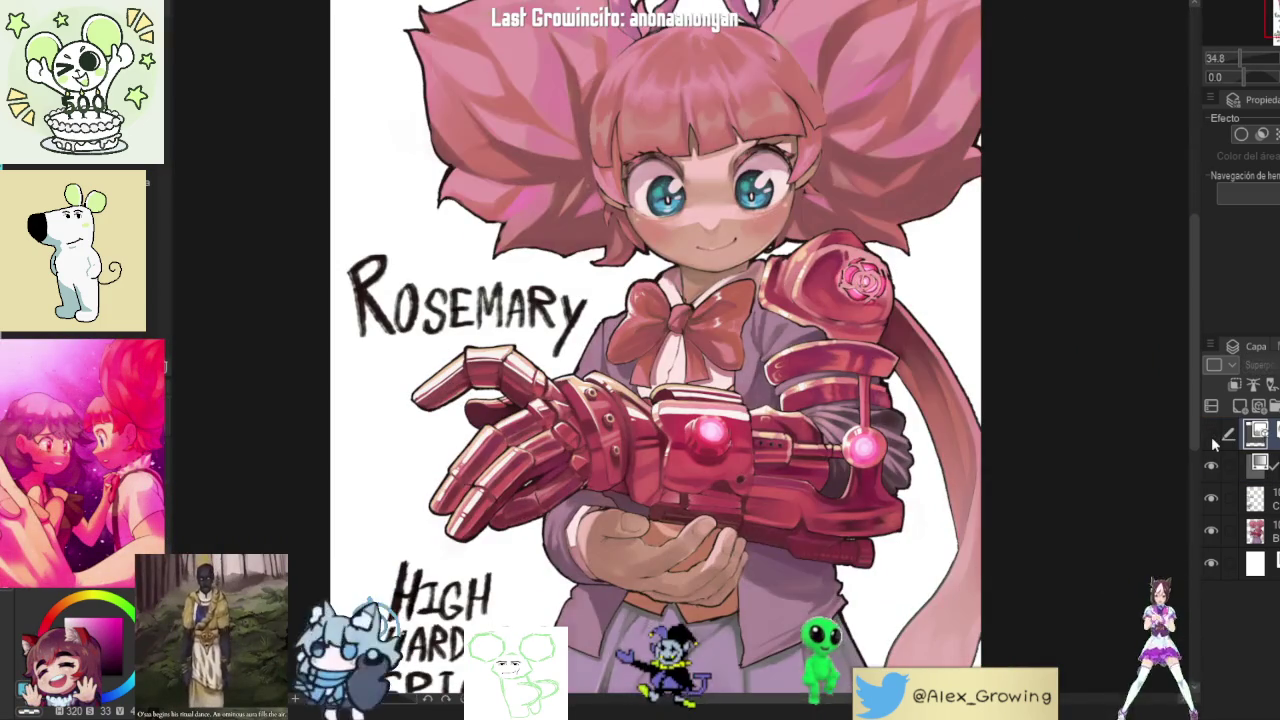
left_click(1211, 436)
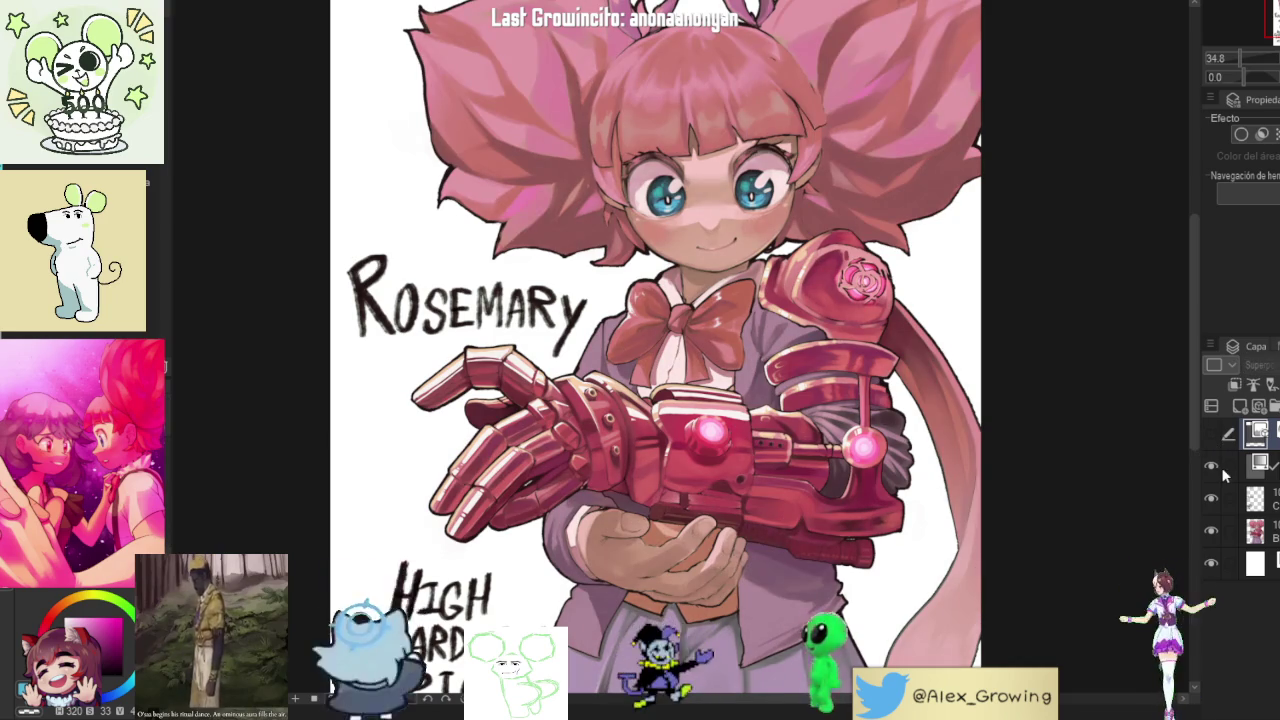
left_click(1215, 463)
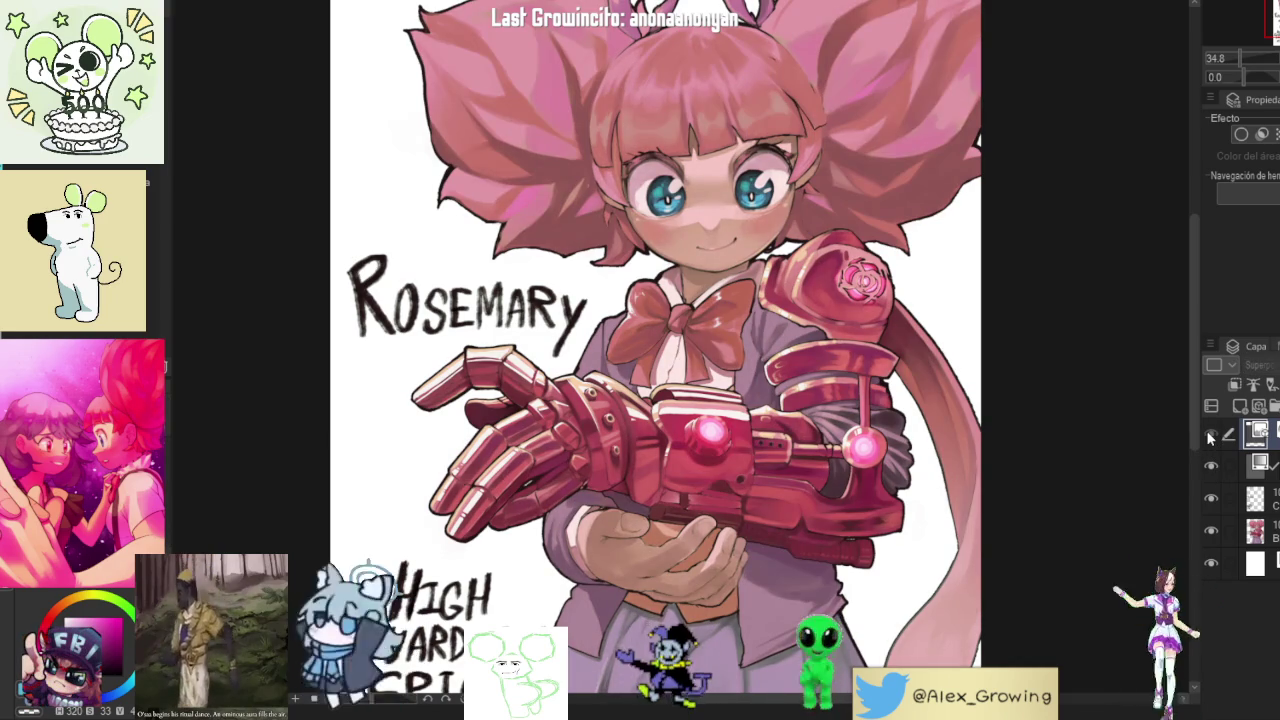
left_click(1208, 436)
left_click(1210, 437)
- Inspect the gauntlet hand and face up close, then commit the bangs transform at 25.8 scale
scroll(1045, 287, "up", 1)
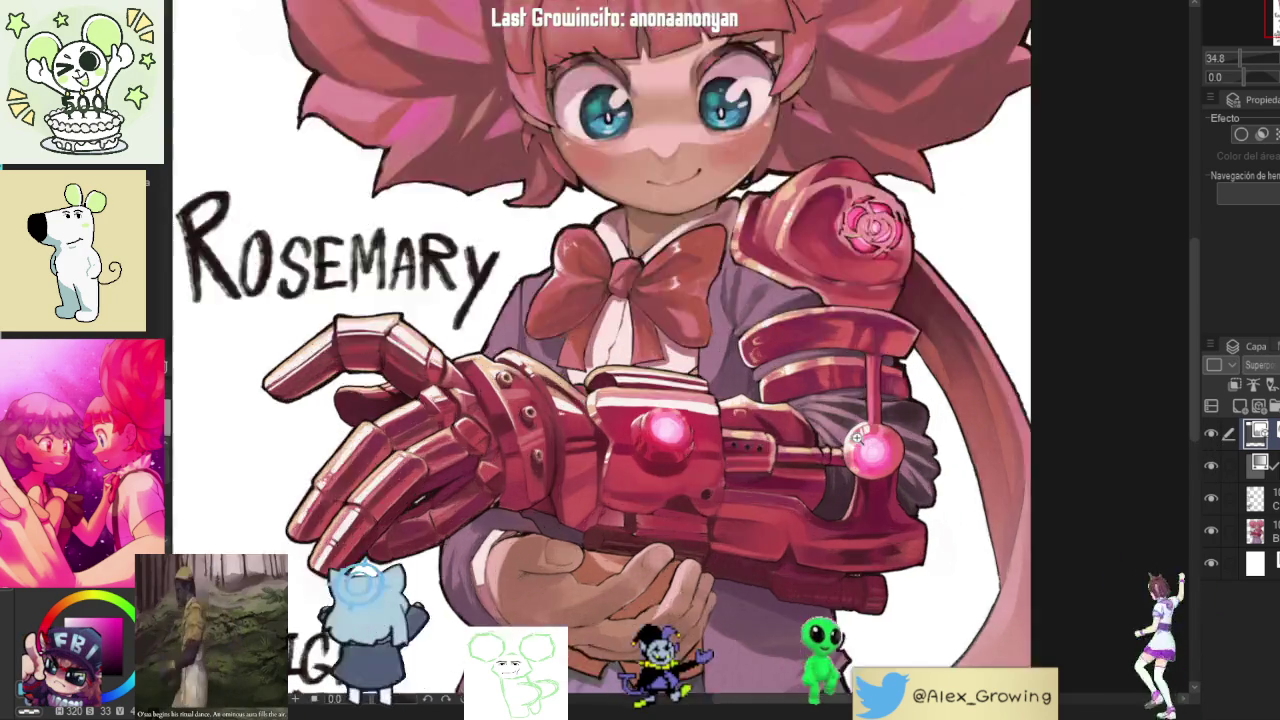
scroll(1045, 287, "up", 1)
scroll(1045, 287, "up", 1)
scroll(1045, 287, "up", 2)
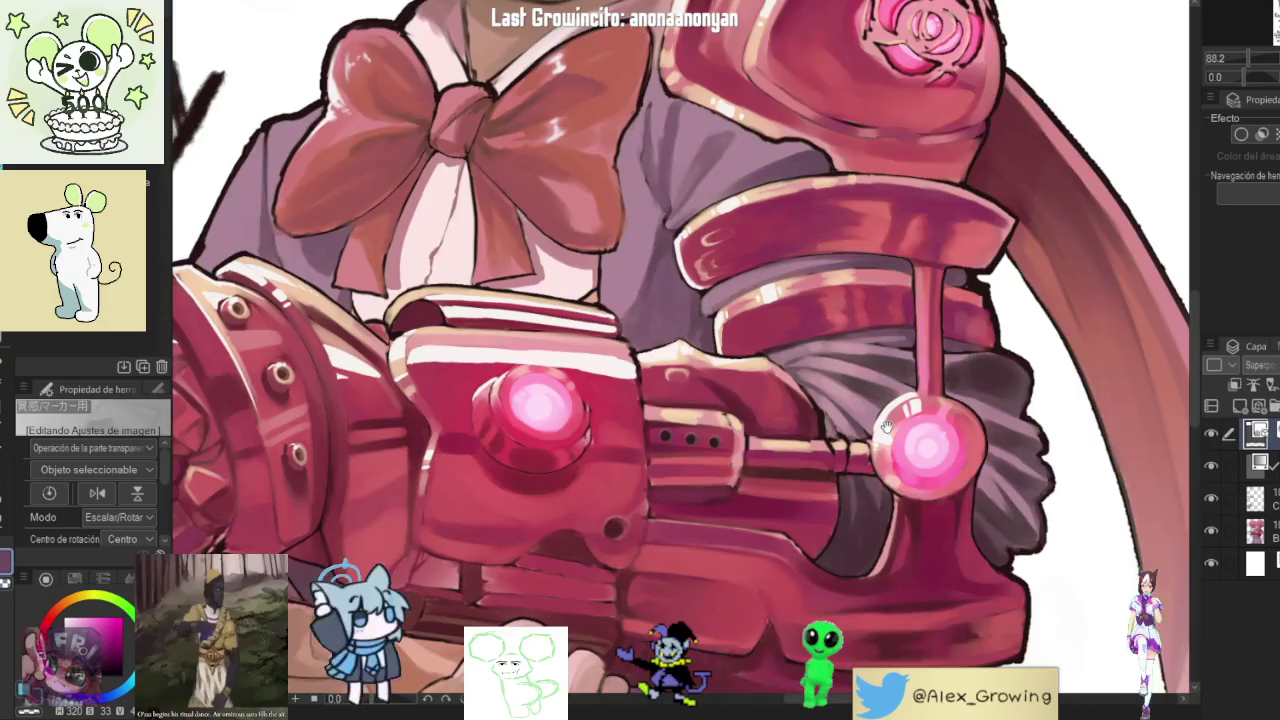
left_click_drag(333, 423, 698, 408)
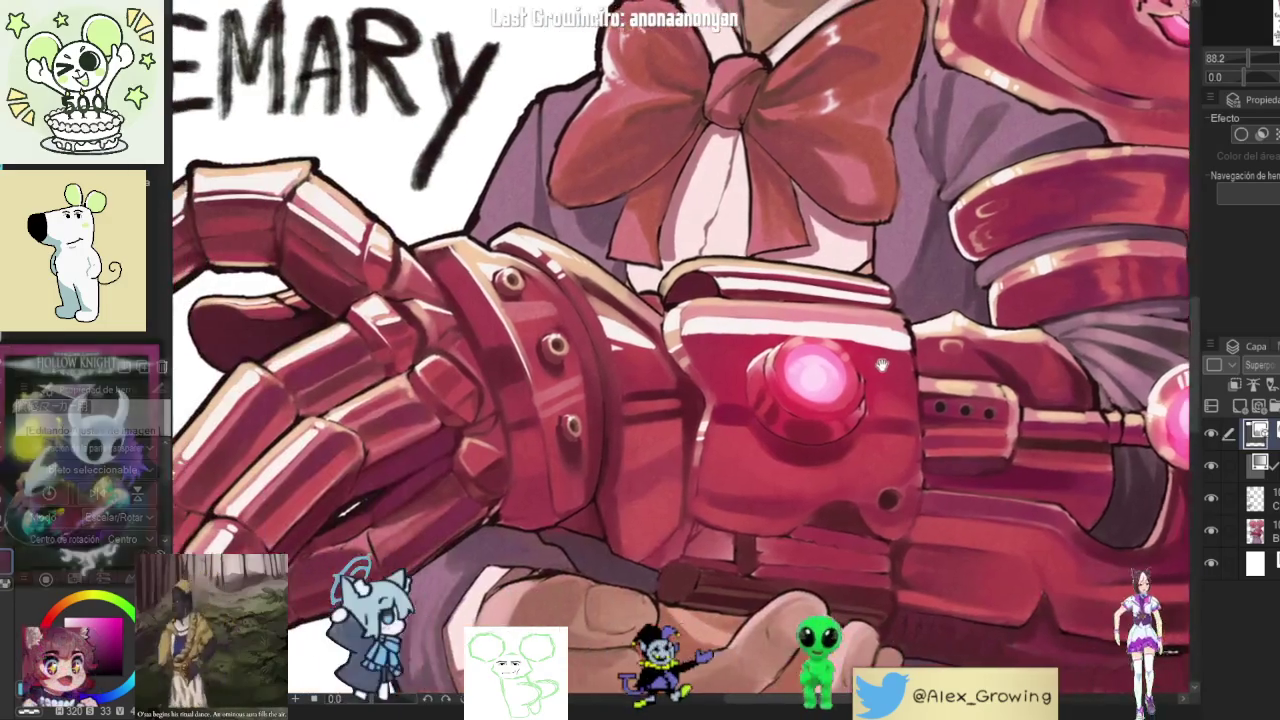
scroll(698, 408, "up", 3)
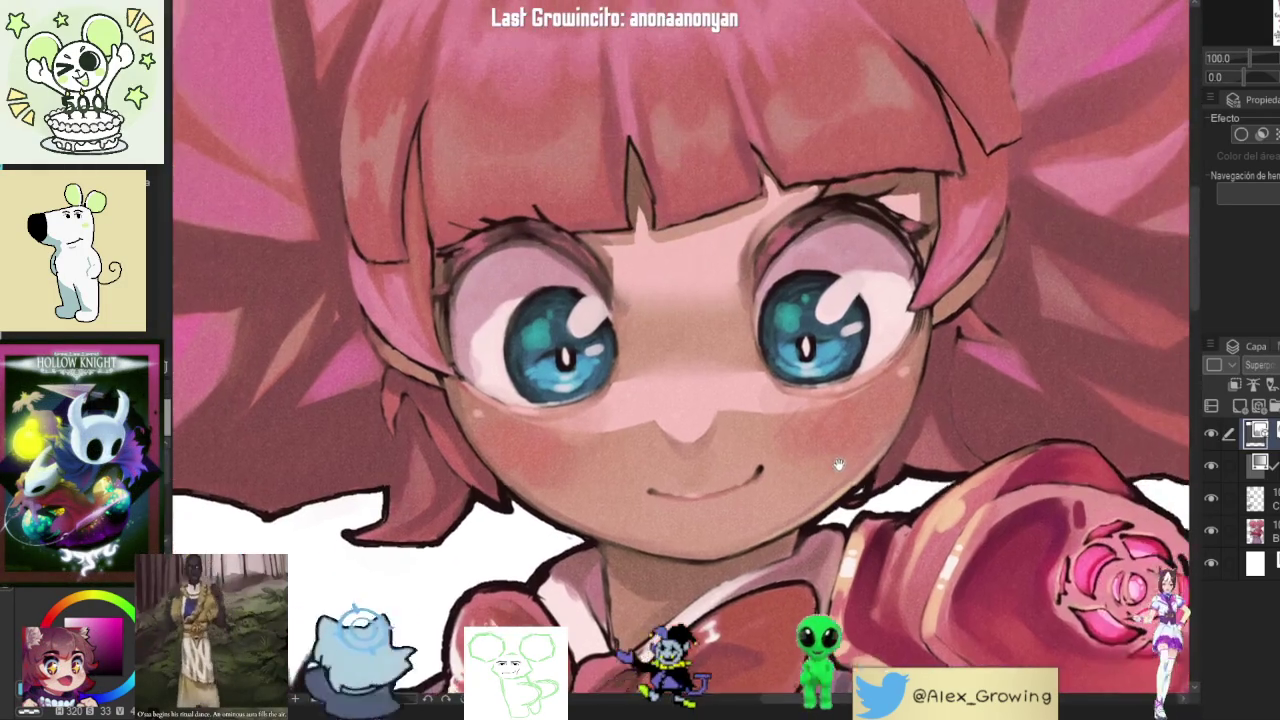
key("ctrl+t")
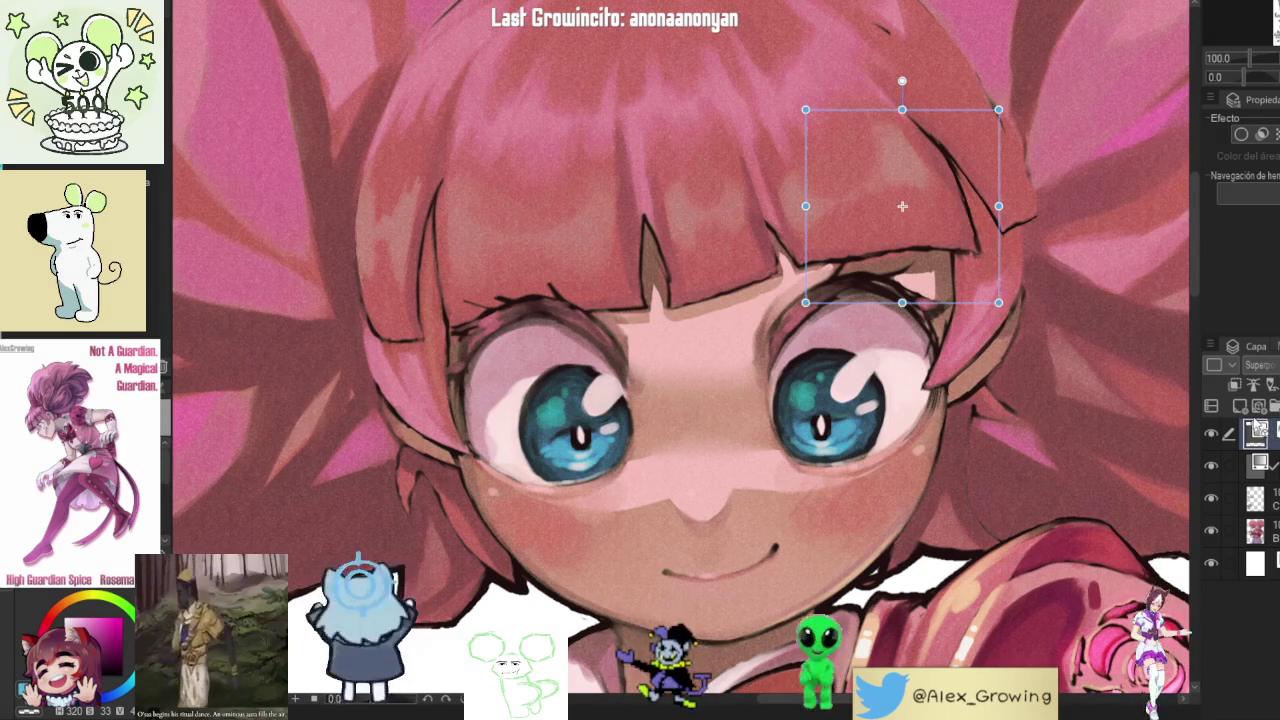
scroll(882, 365, "up", 3)
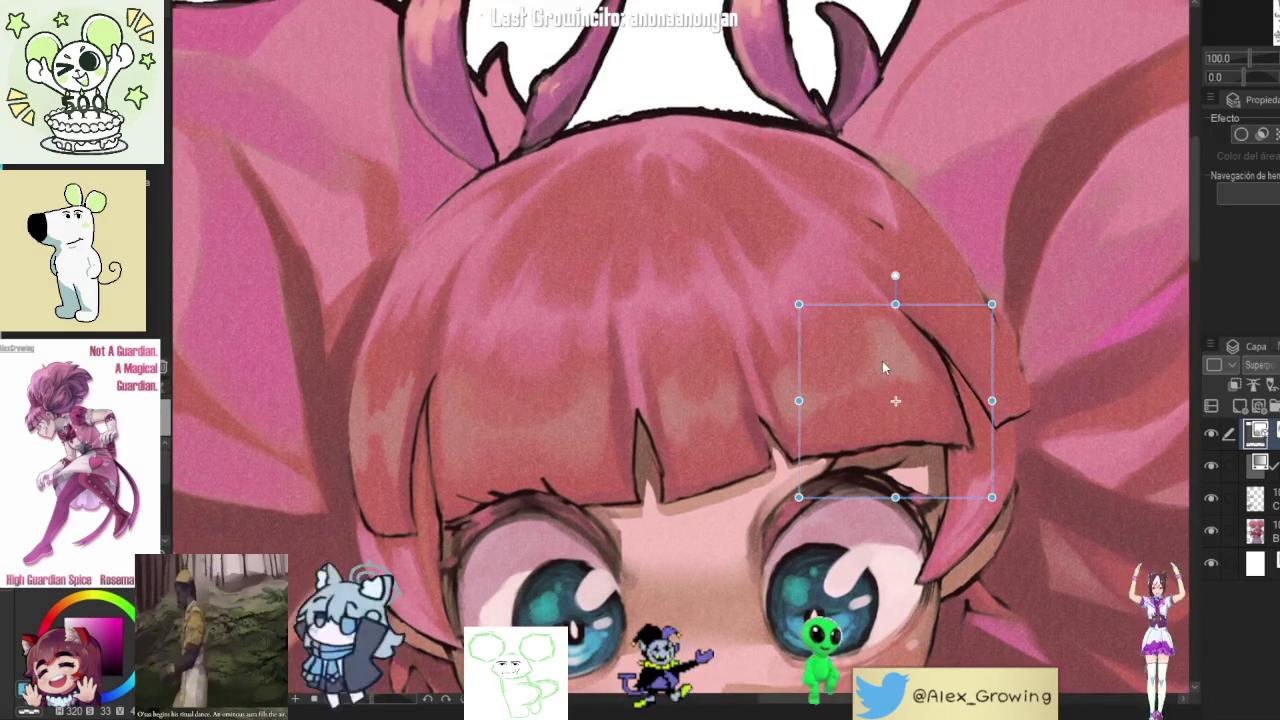
scroll(882, 357, "down", 3)
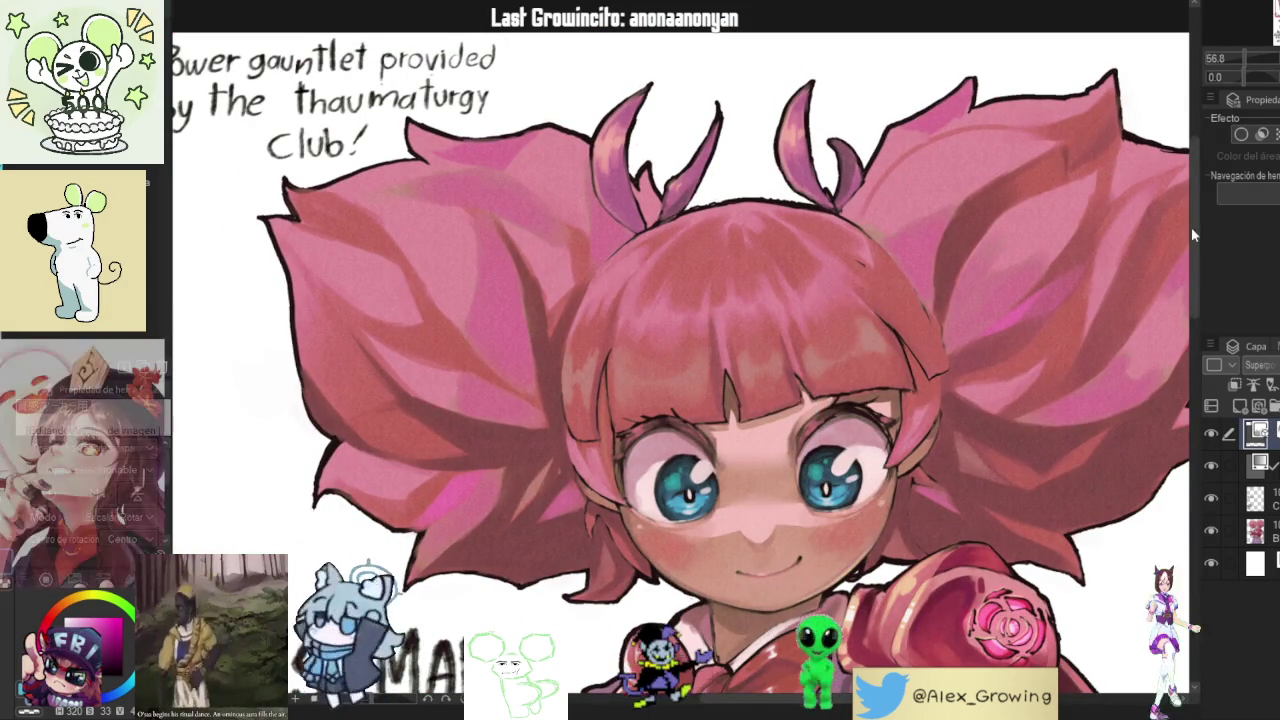
key("ctrl+0")
key("Return")
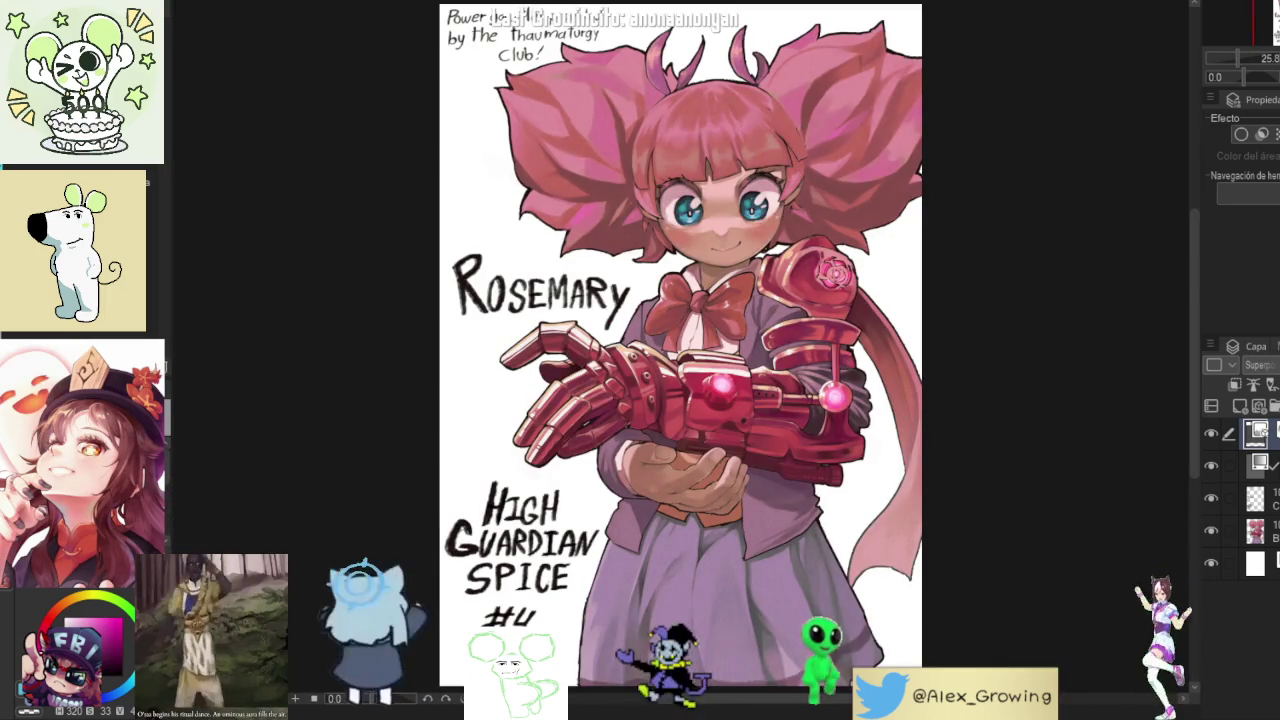
key("ctrl+t")
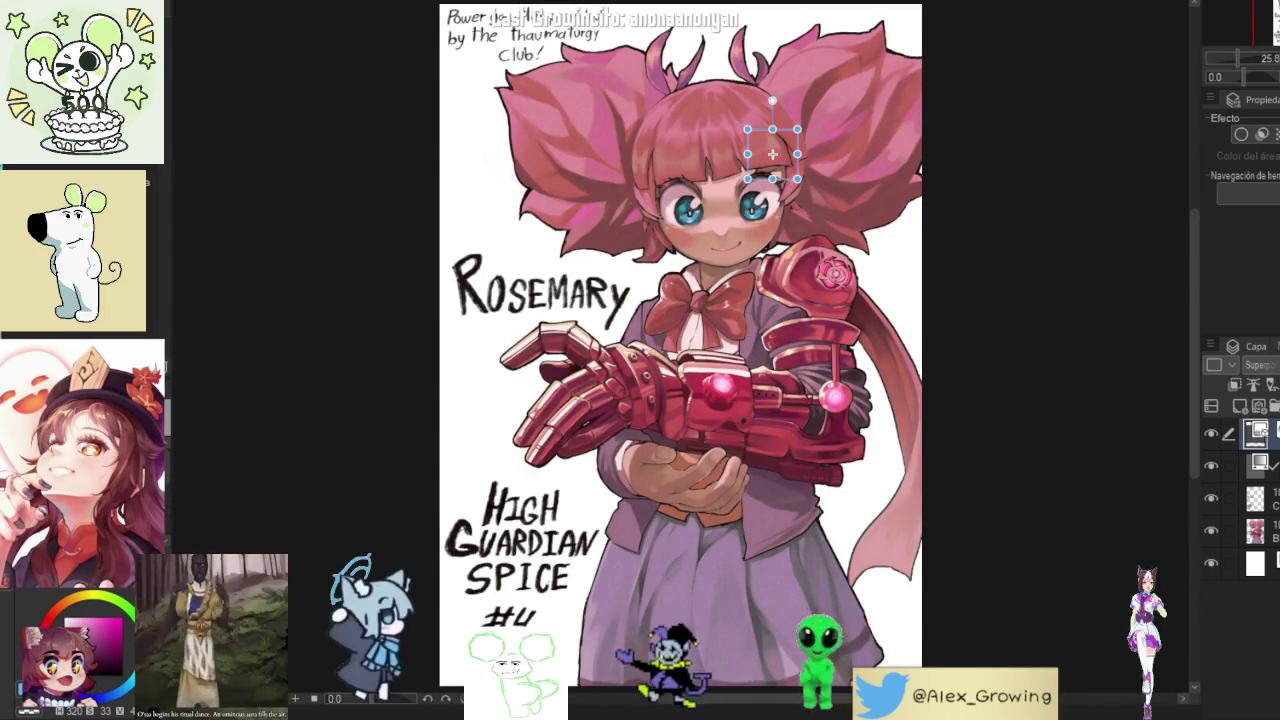
left_click(1255, 530)
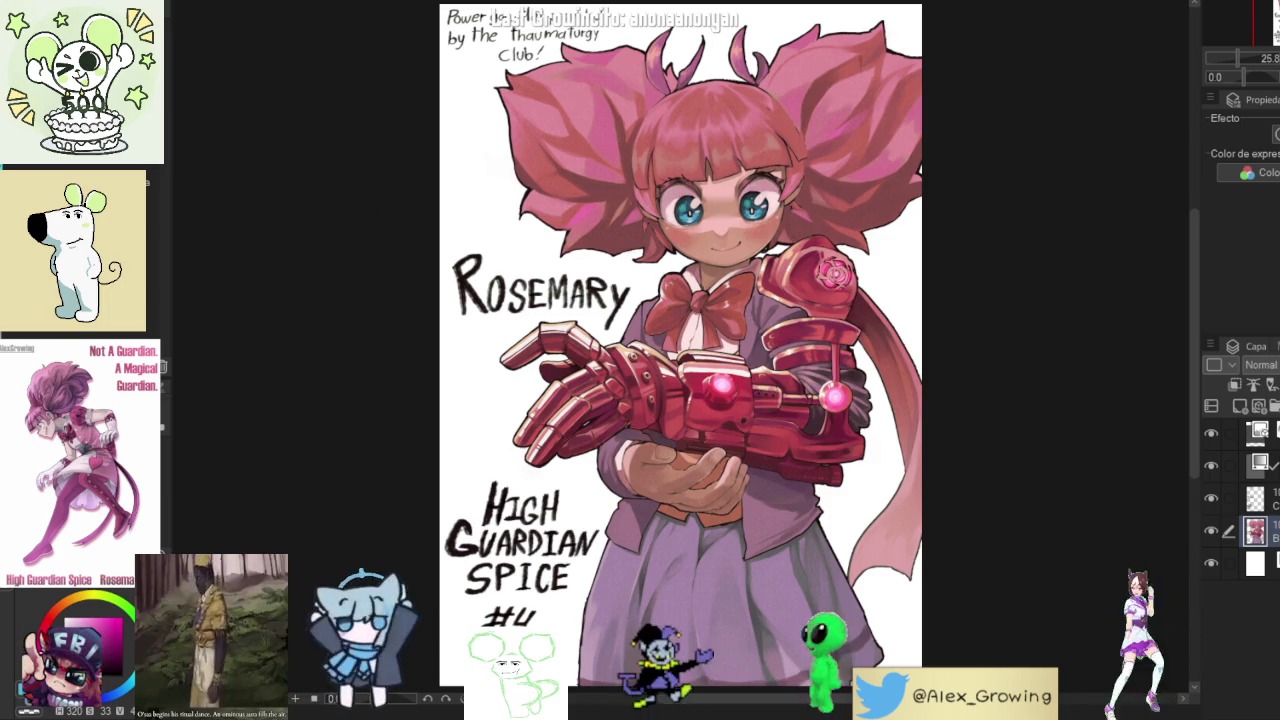
- Select the empty layer and zoom, pan and tilt the view onto the blank space below the skirt hem
scroll(997, 363, "up", 1)
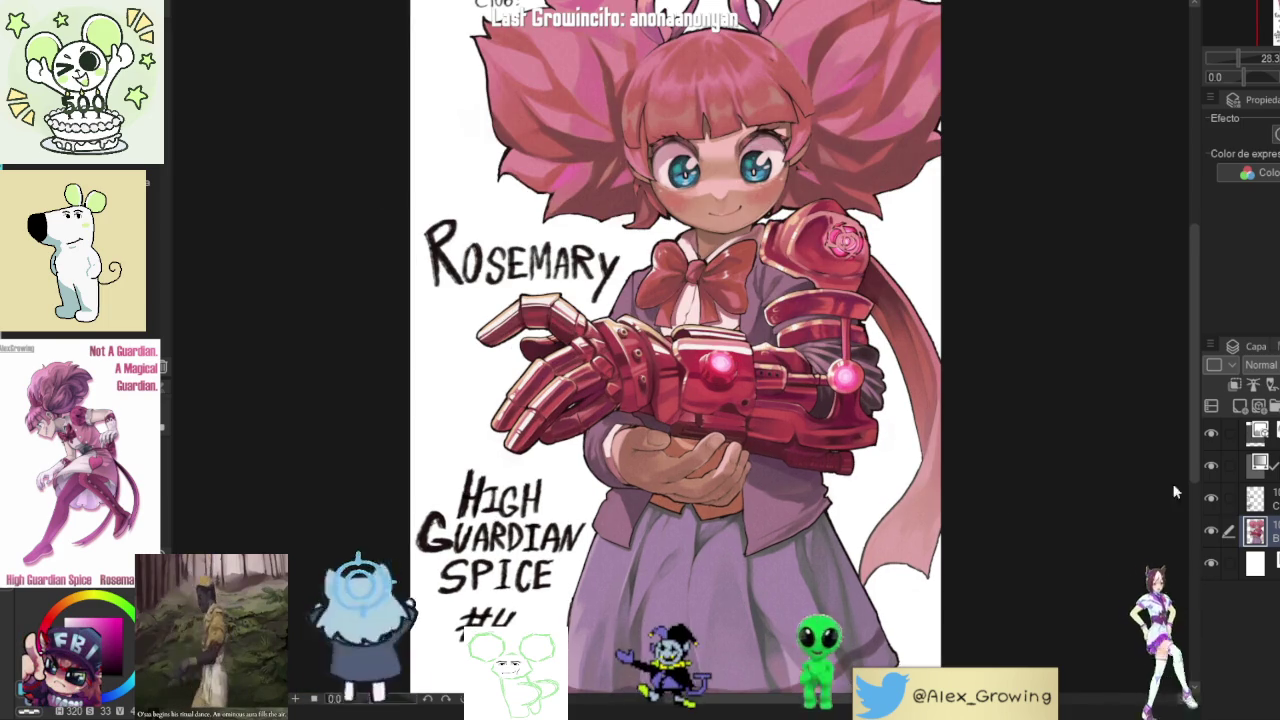
left_click(1262, 498)
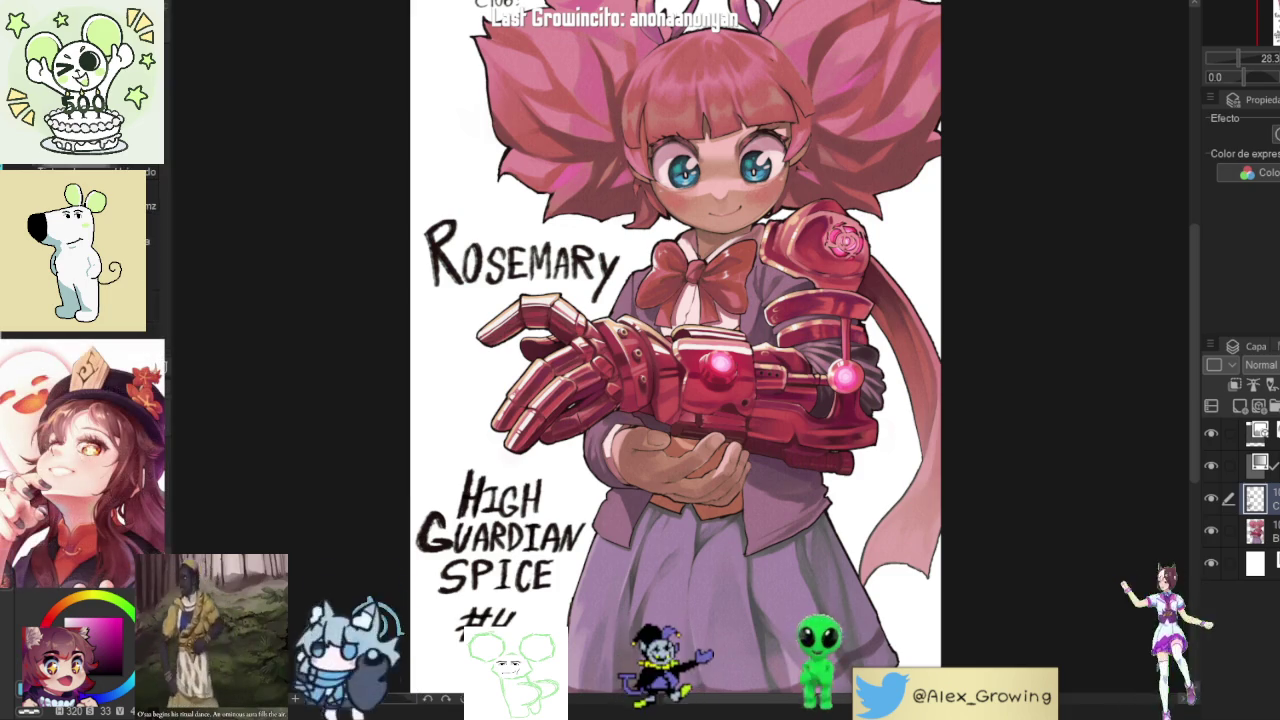
left_click_drag(506, 657, 744, 467)
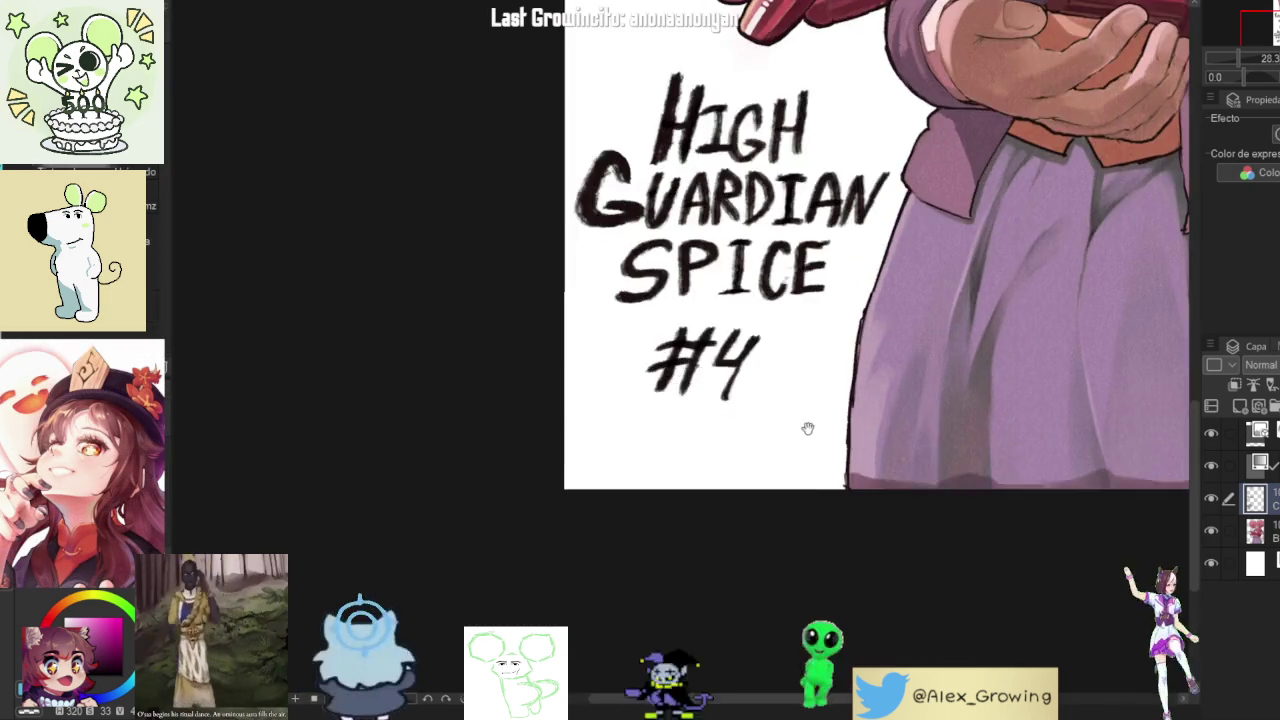
scroll(808, 428, "down", 3)
mouse_move(960, 463)
left_mouse_down()
mouse_move(880, 423)
mouse_move(563, 543)
left_mouse_up()
scroll(874, 403, "up", 3)
scroll(611, 486, "up", 5)
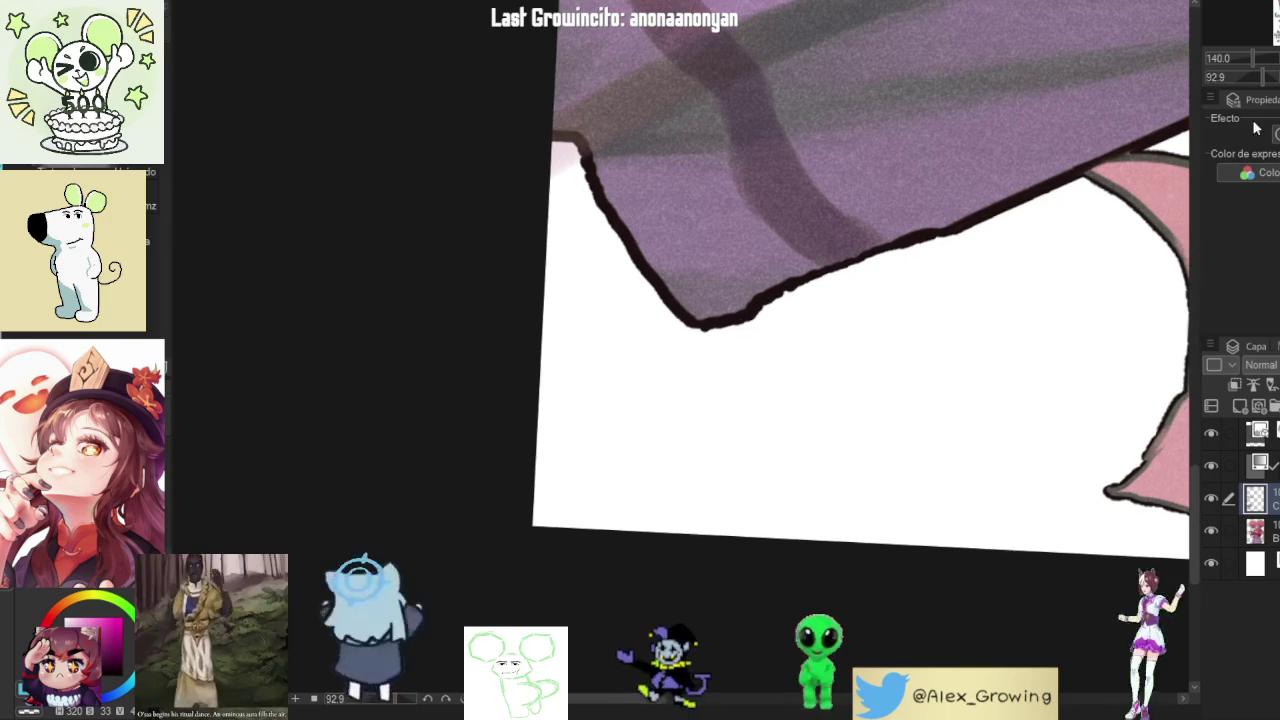
mouse_move(1086, 266)
left_mouse_down()
mouse_move(1240, 160)
mouse_move(1211, 129)
left_mouse_up()
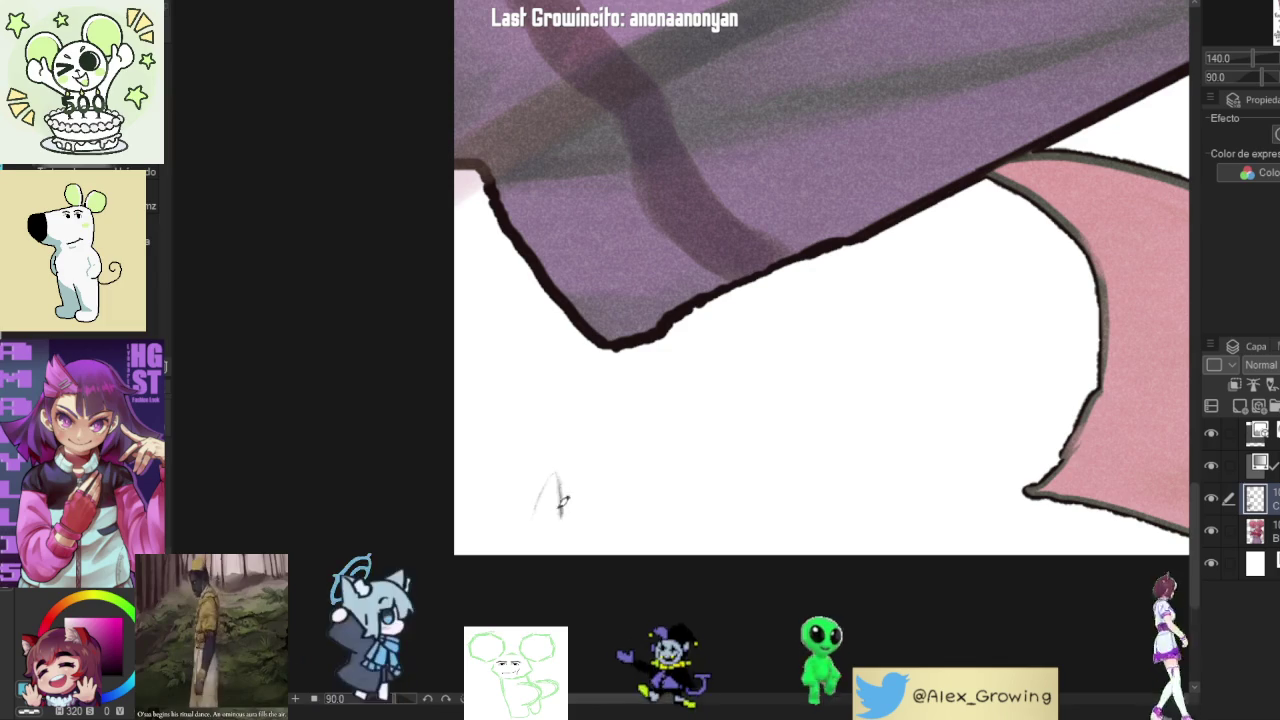
- Hand-letter the opening letters A, L, E, X and G of the signature, undoing stray strokes
left_click_drag(530, 530, 556, 530)
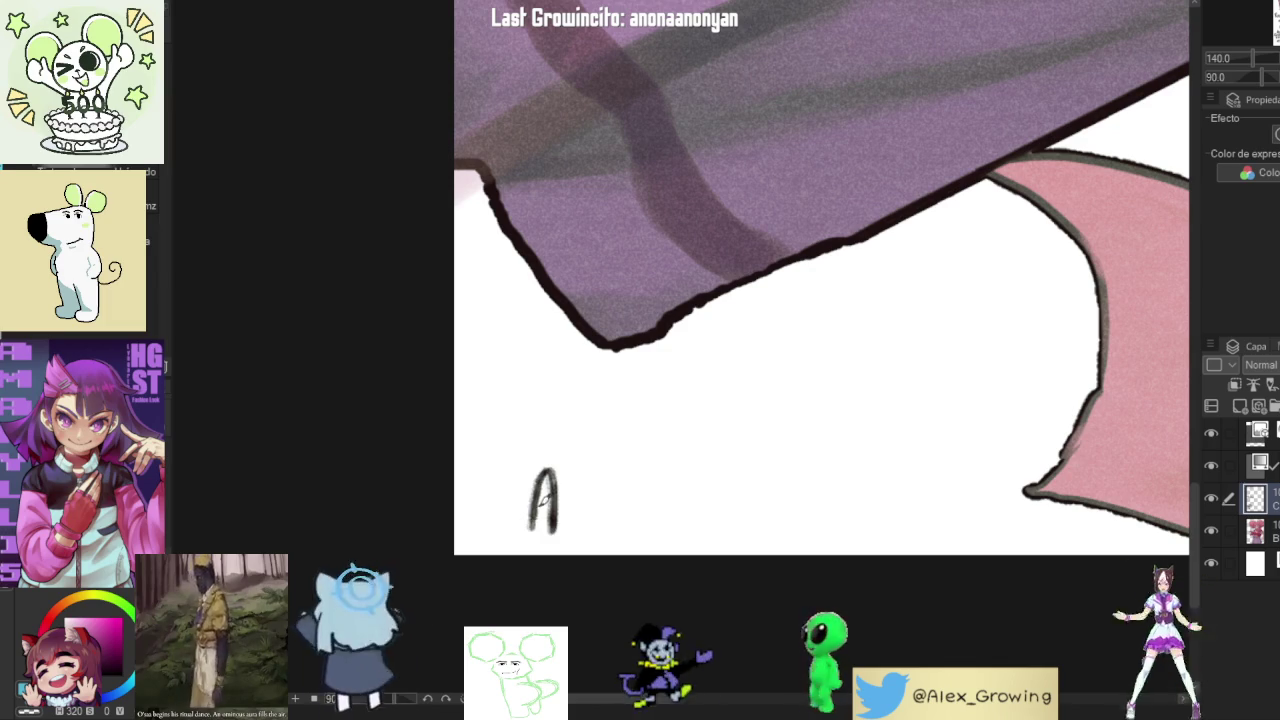
left_click_drag(567, 468, 575, 515)
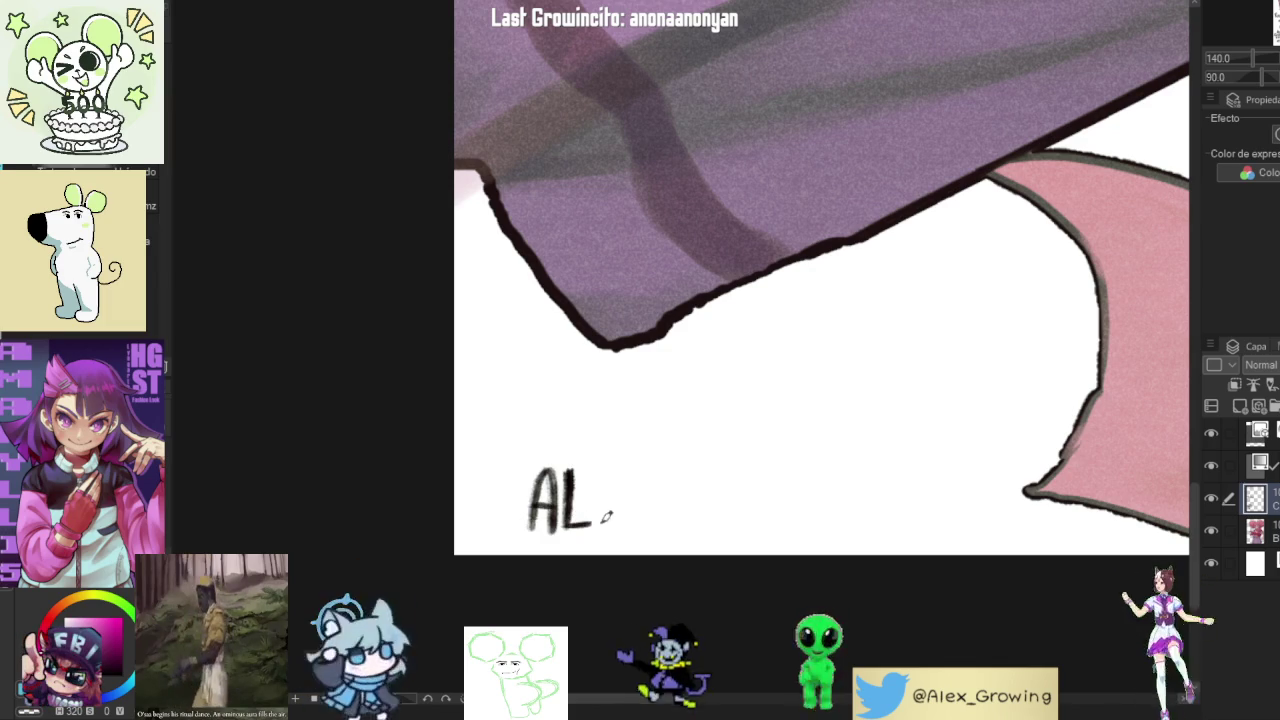
mouse_move(615, 470)
left_mouse_down()
mouse_move(626, 507)
mouse_move(652, 520)
mouse_move(632, 522)
left_mouse_up()
key("ctrl+z")
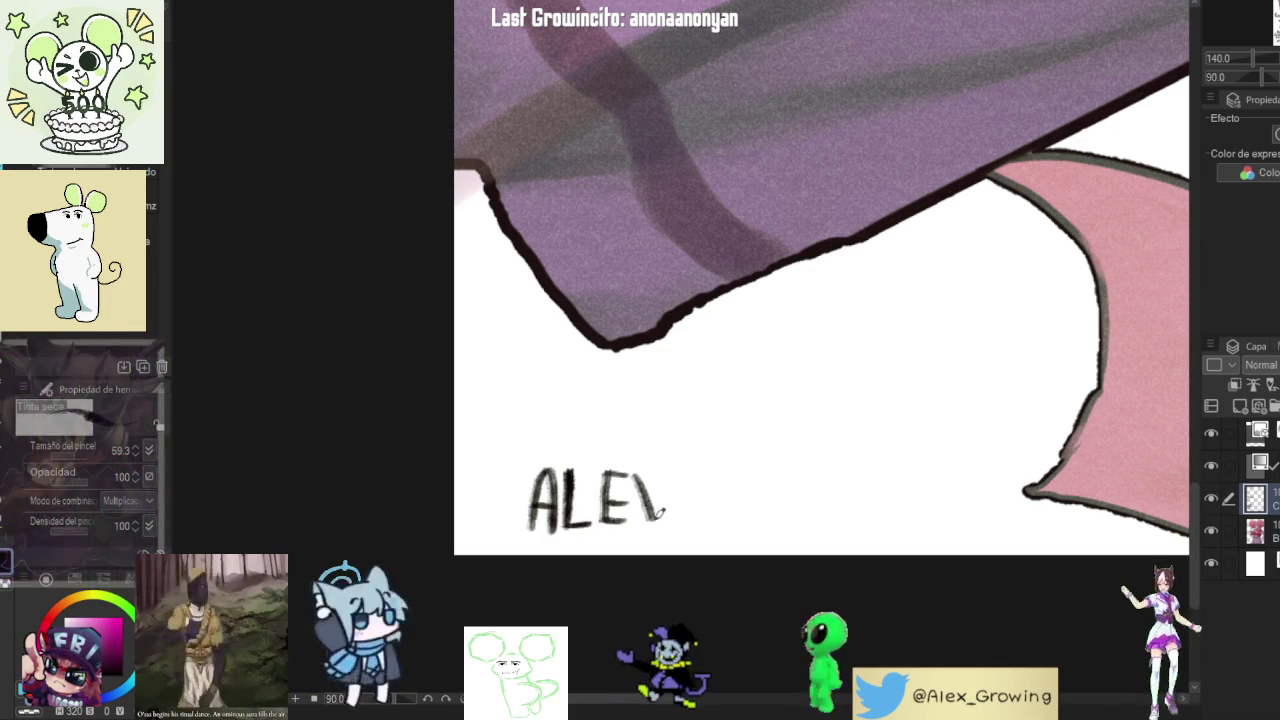
left_click_drag(664, 472, 645, 524)
mouse_move(692, 478)
left_mouse_down()
mouse_move(704, 522)
mouse_move(720, 462)
mouse_move(742, 508)
mouse_move(758, 476)
mouse_move(748, 468)
mouse_move(770, 462)
mouse_move(700, 512)
mouse_move(790, 466)
mouse_move(764, 524)
mouse_move(751, 491)
mouse_move(746, 518)
left_mouse_up()
key("ctrl+z")
key("ctrl+z")
key("ctrl+z")
- Redraw the N to finish ALEXGROWING, then rotate the view to inspect the signature
left_click_drag(750, 466, 781, 506)
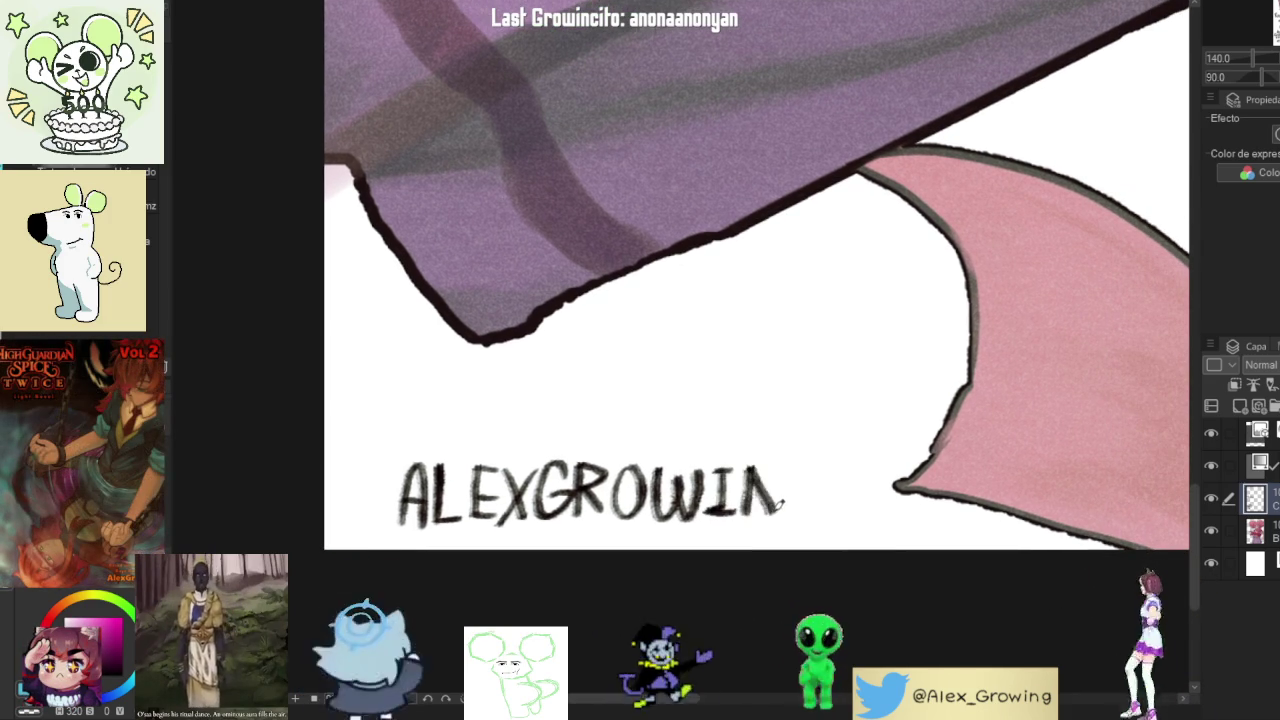
key("ctrl+z")
left_click_drag(742, 466, 742, 520)
left_click_drag(743, 466, 778, 518)
left_click_drag(780, 516, 781, 460)
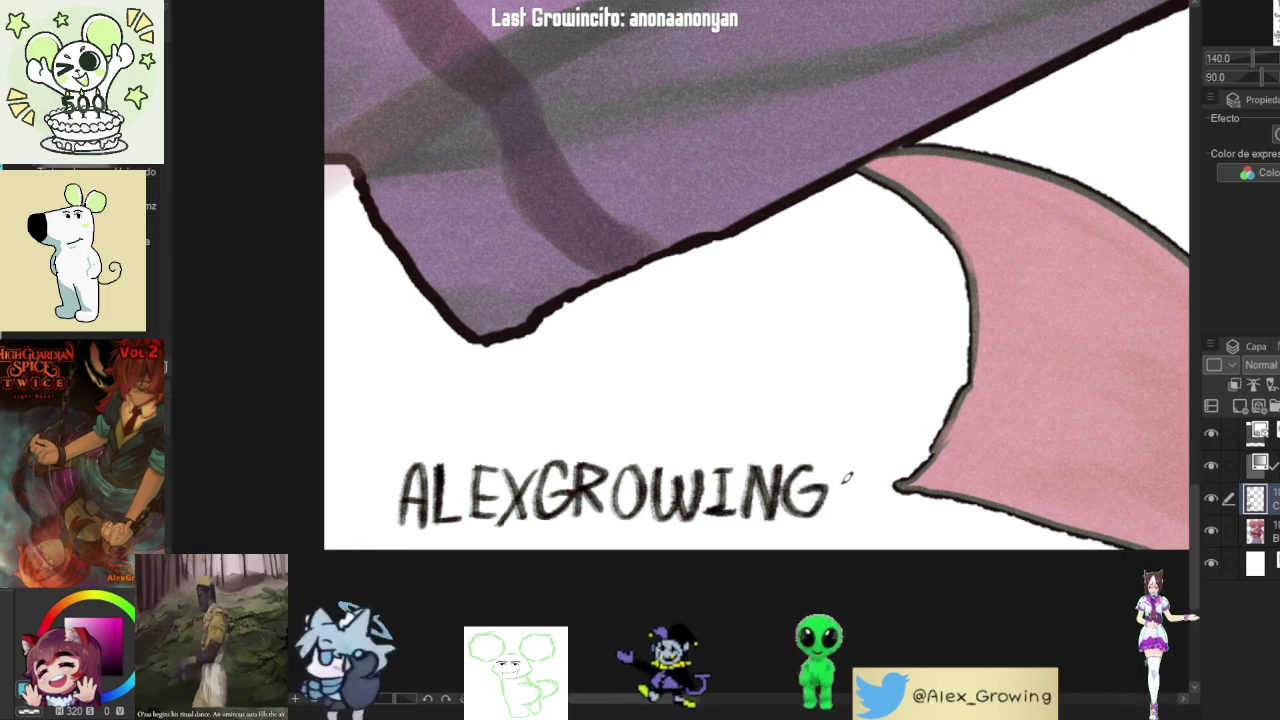
scroll(845, 478, "down", 3)
scroll(834, 529, "up", 3)
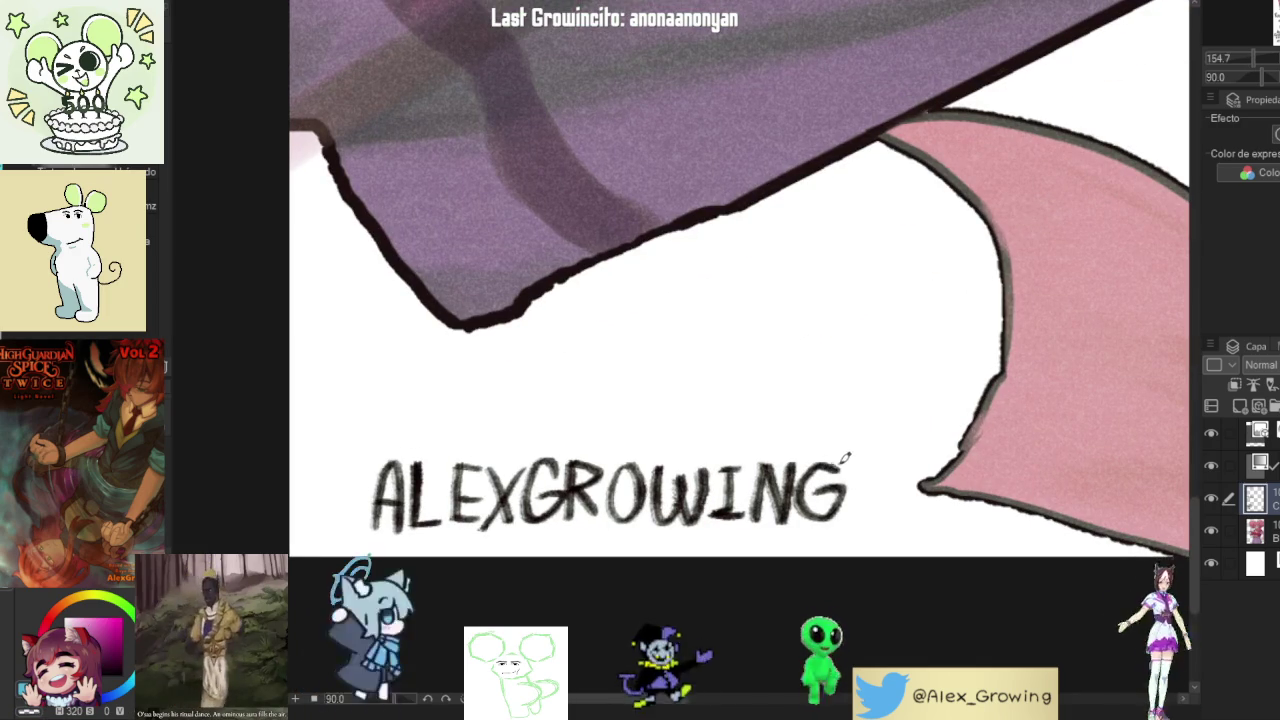
scroll(840, 465, "down", 2)
mouse_move(840, 465)
left_mouse_down()
mouse_move(870, 485)
mouse_move(725, 534)
left_mouse_up()
scroll(878, 489, "up", 2)
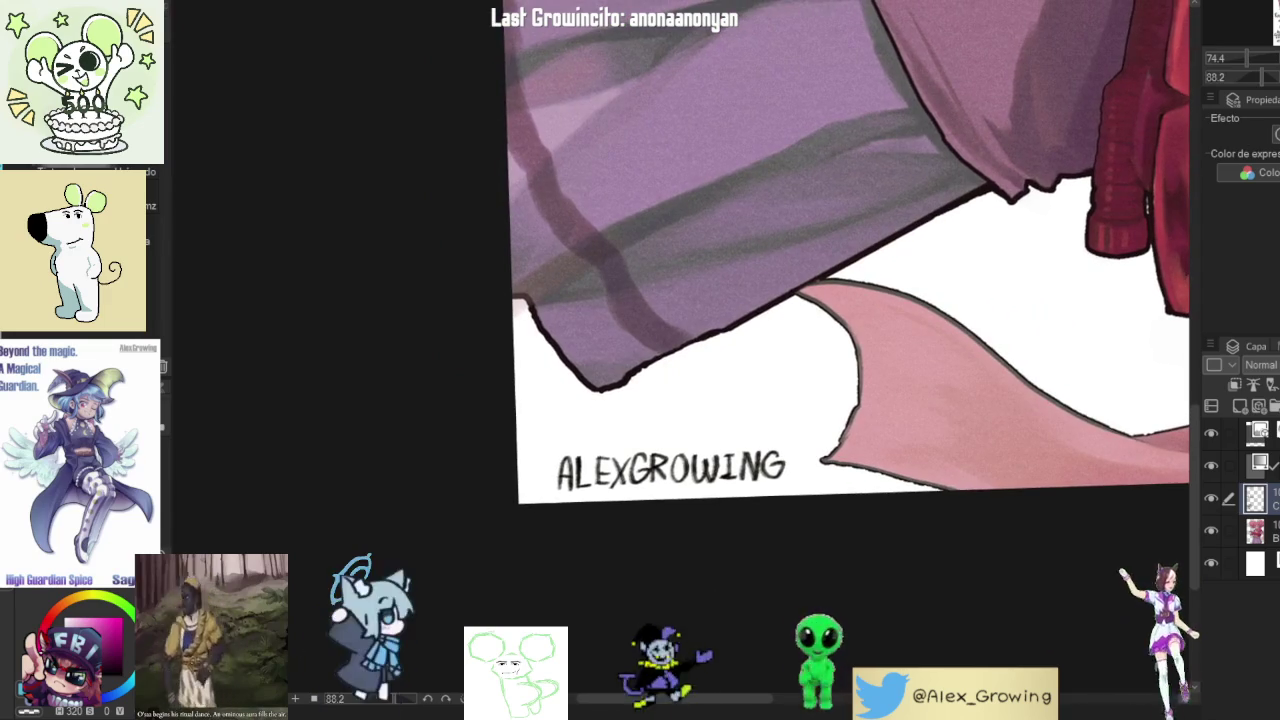
- Rotate the view to check the signature, then reset the canvas rotation to upright
key("ctrl+@")
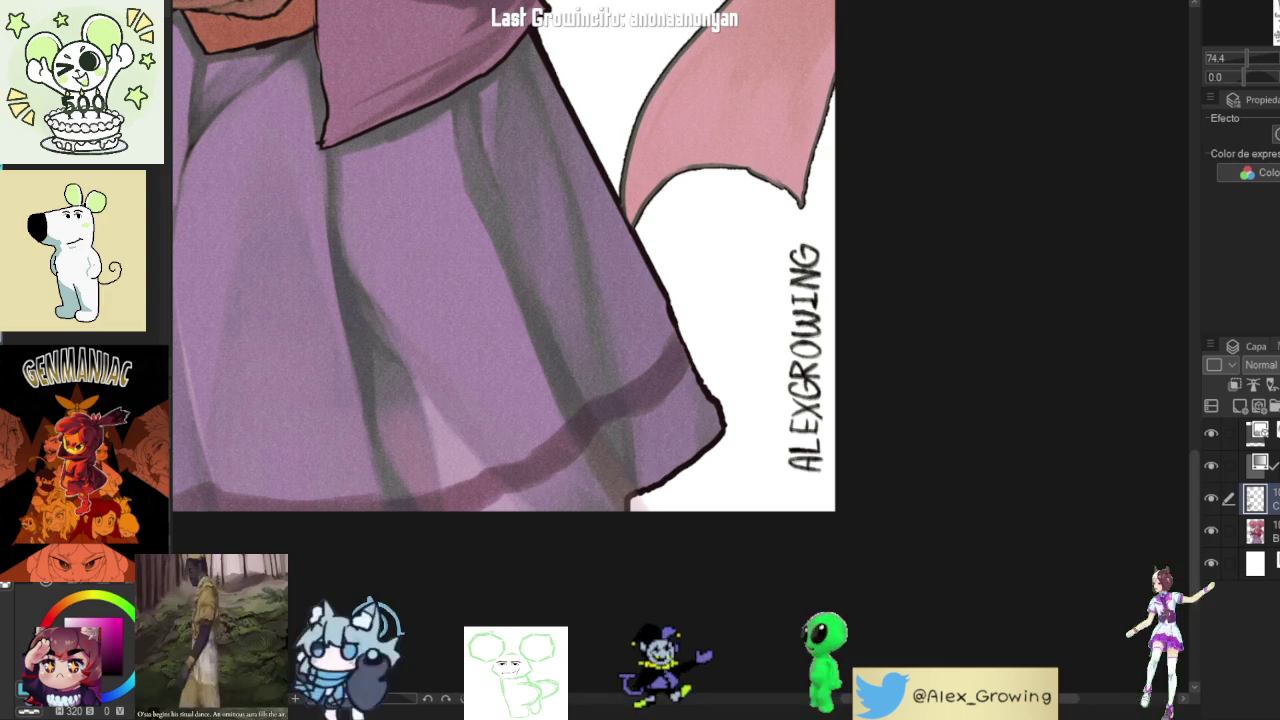
mouse_move(907, 375)
left_mouse_down()
mouse_move(946, 423)
mouse_move(703, 509)
left_mouse_up()
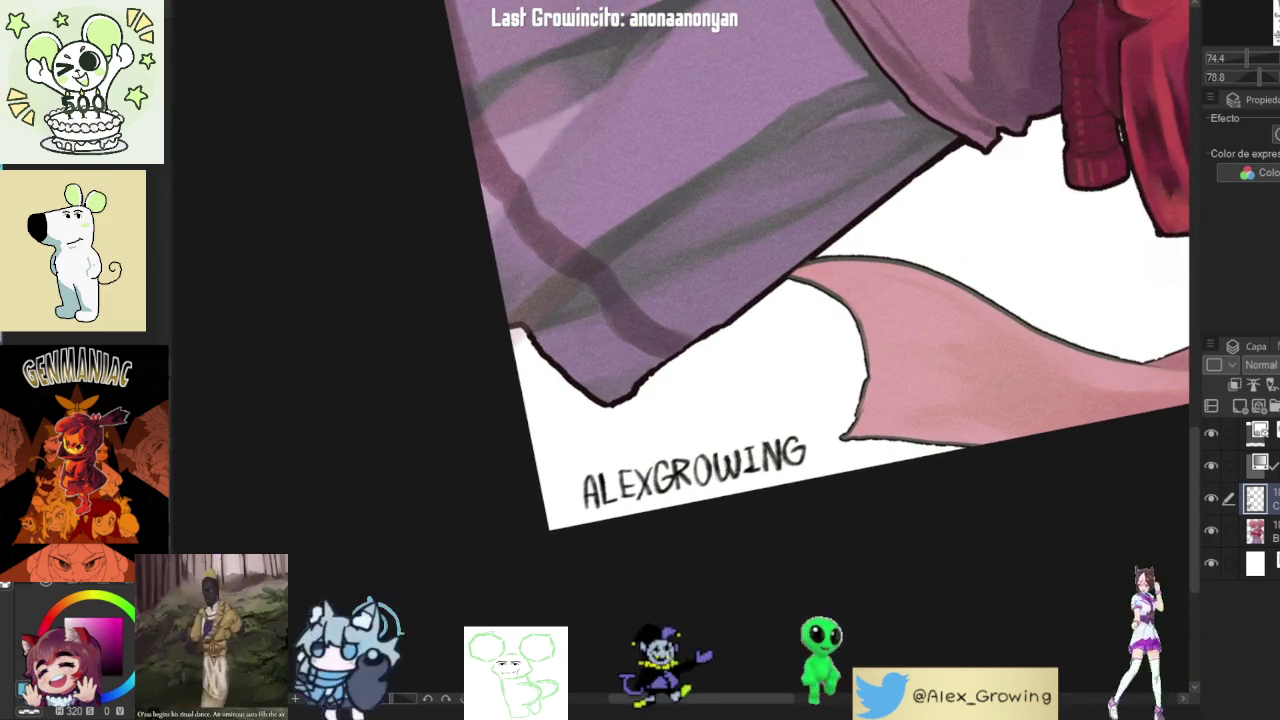
key("ctrl+at")
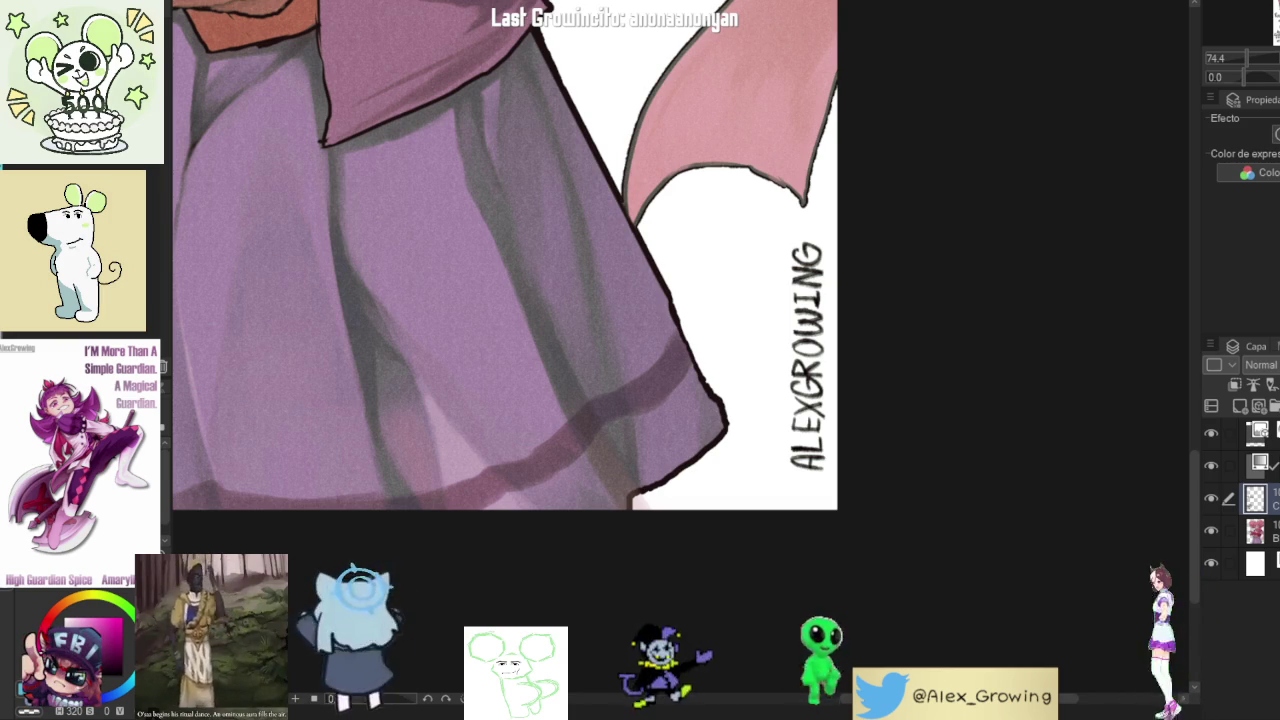
key("ctrl+0")
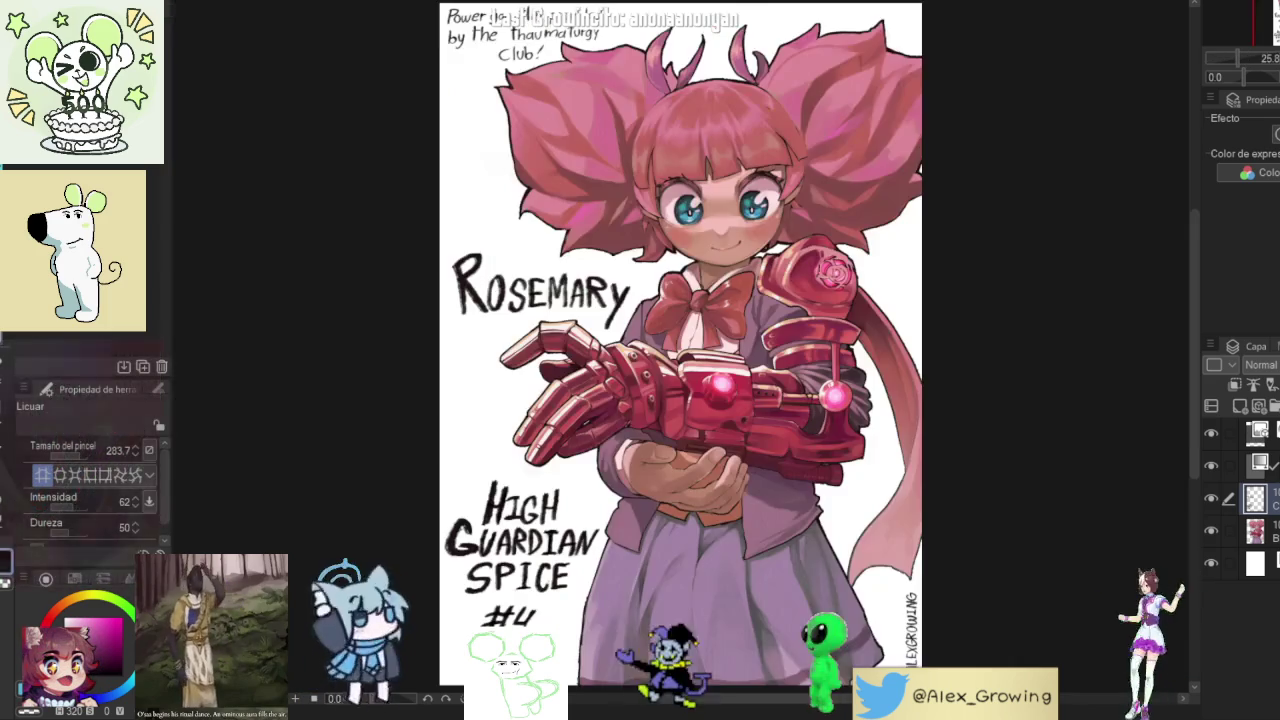